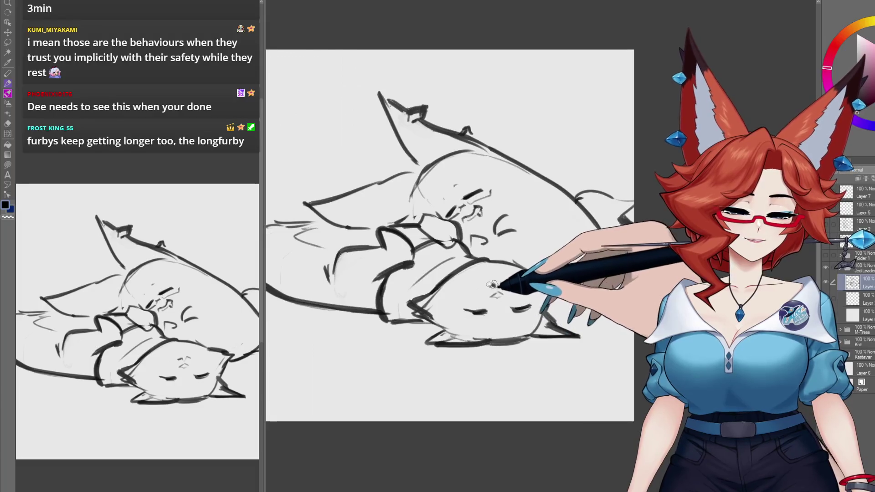
# Step: Work on the layer below the fox line art with red as the paint colour
pyautogui.moveTo(500, 288); pyautogui.dragTo(522, 298)
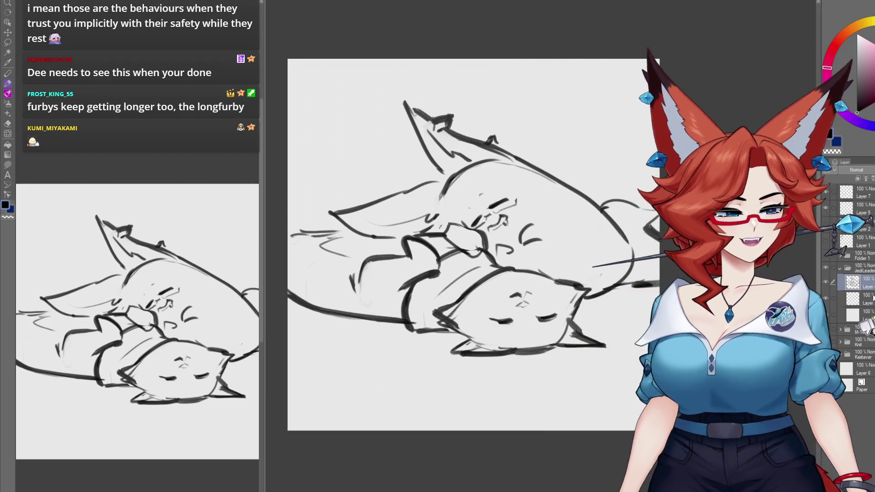
pyautogui.click(868, 298)
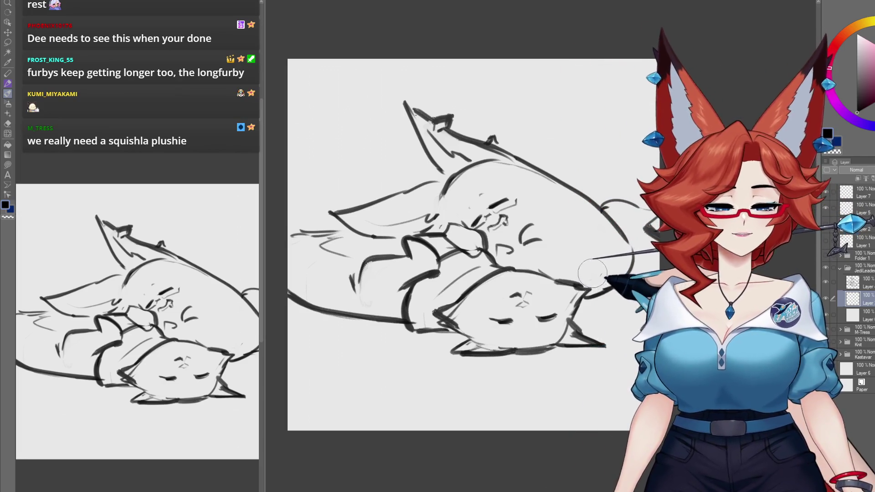
pyautogui.hotkey('alt', ']')
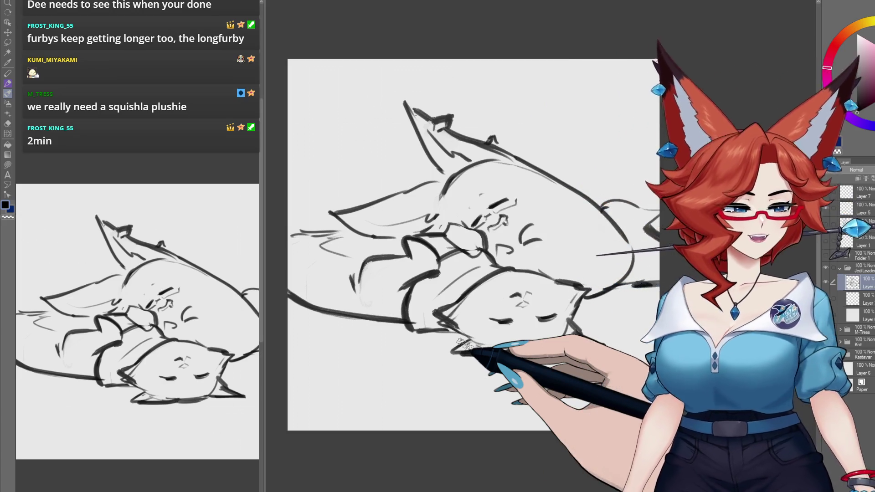
pyautogui.click(866, 299)
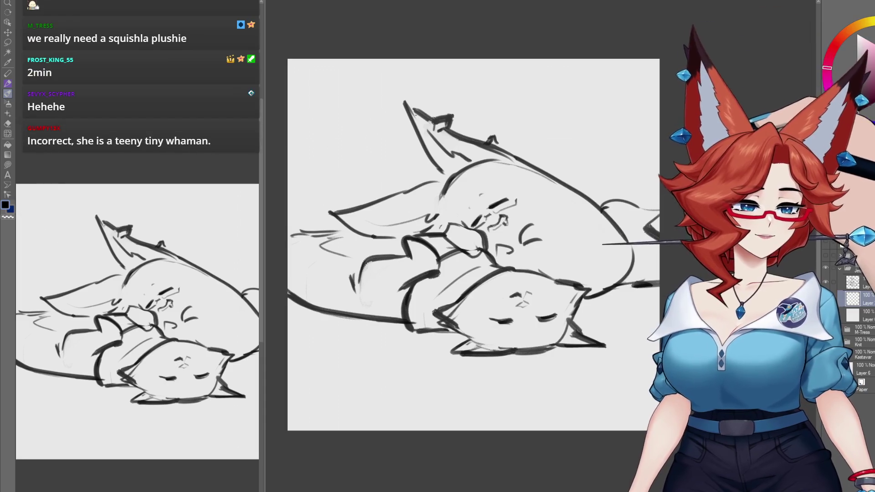
pyautogui.click(839, 38)
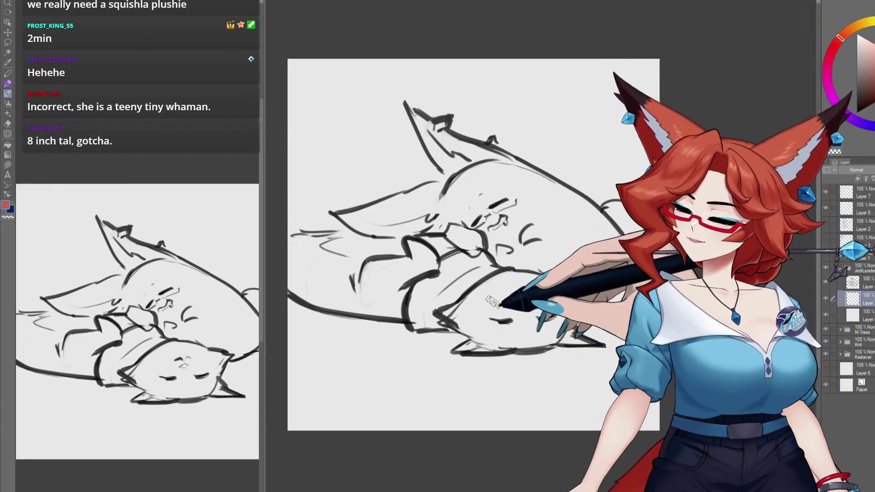
pyautogui.moveTo(516, 287); pyautogui.dragTo(492, 299)
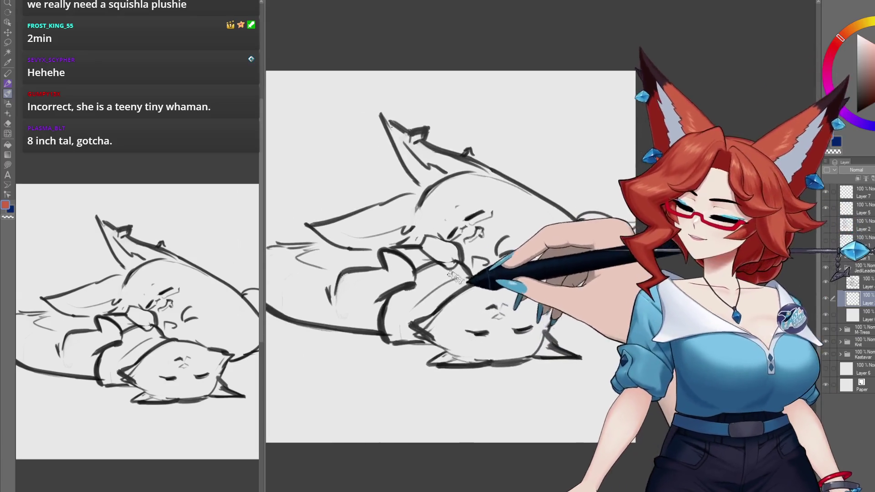
# Step: Paint red over the fox's ears, face and body, then pick a lighter salmon for the face
pyautogui.moveTo(333, 226); pyautogui.dragTo(412, 200)
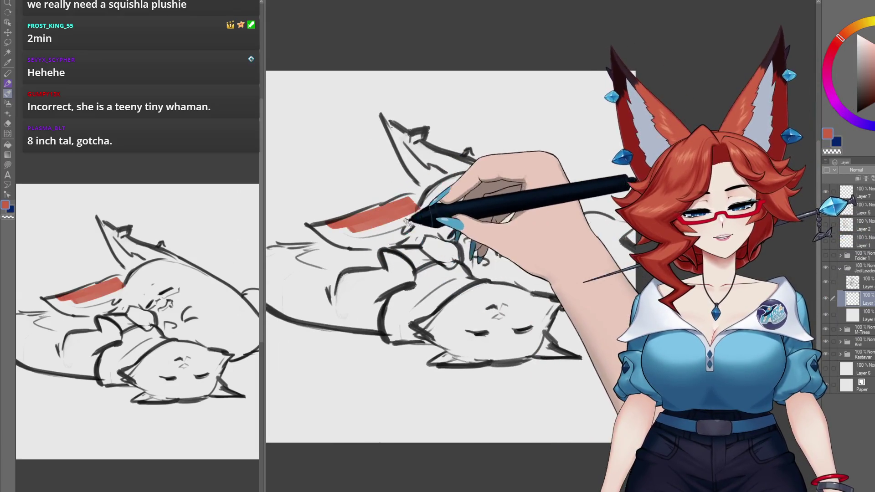
pyautogui.moveTo(401, 130)
pyautogui.mouseDown()
pyautogui.moveTo(424, 223)
pyautogui.moveTo(474, 218)
pyautogui.moveTo(458, 226)
pyautogui.moveTo(470, 228)
pyautogui.moveTo(472, 197)
pyautogui.mouseUp()
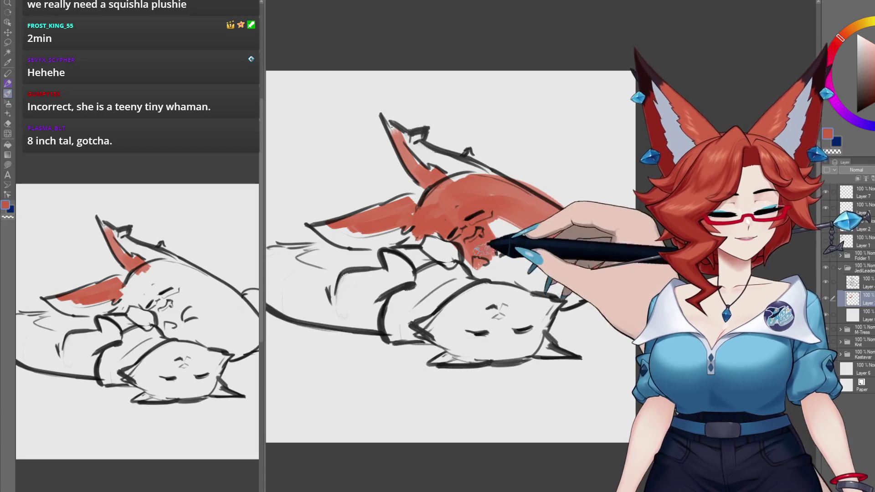
pyautogui.moveTo(477, 251); pyautogui.dragTo(493, 282)
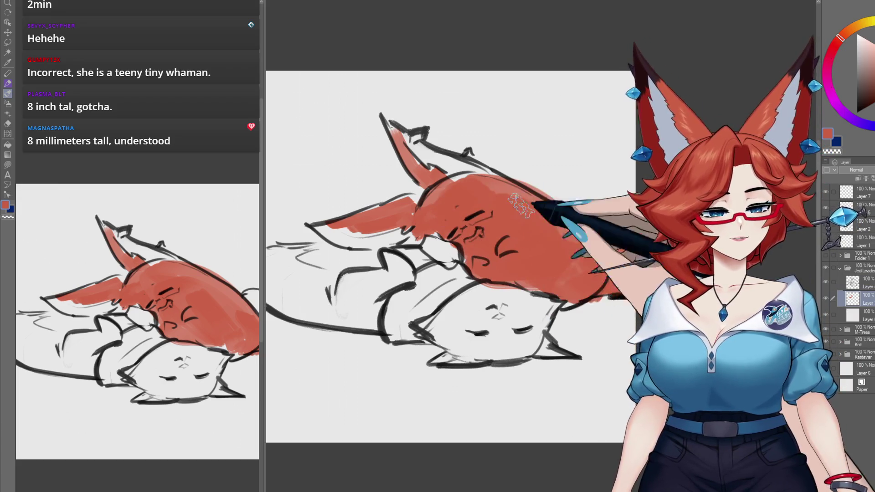
pyautogui.click(843, 34)
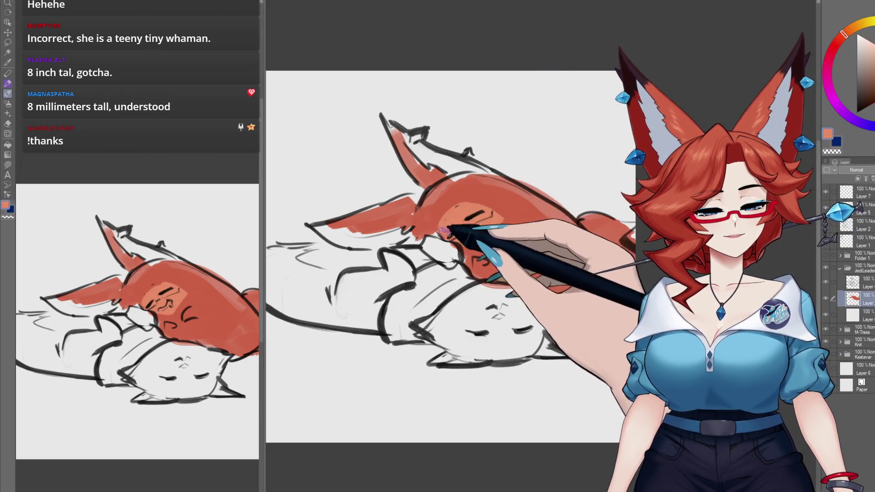
pyautogui.moveTo(489, 231); pyautogui.dragTo(516, 238)
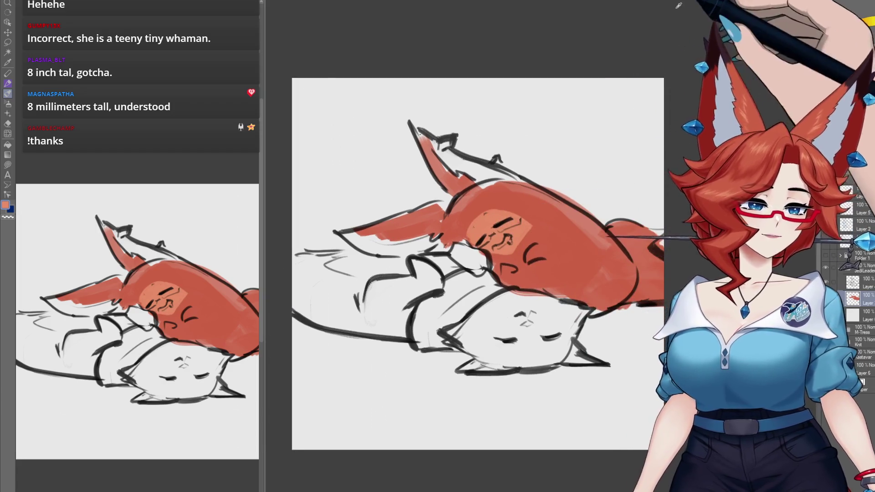
# Step: Dab light blue accent marks on the fox's ear tips, tail, body and cheek
pyautogui.click(848, 54)
pyautogui.moveTo(441, 143); pyautogui.dragTo(453, 144)
pyautogui.moveTo(492, 160); pyautogui.dragTo(501, 163)
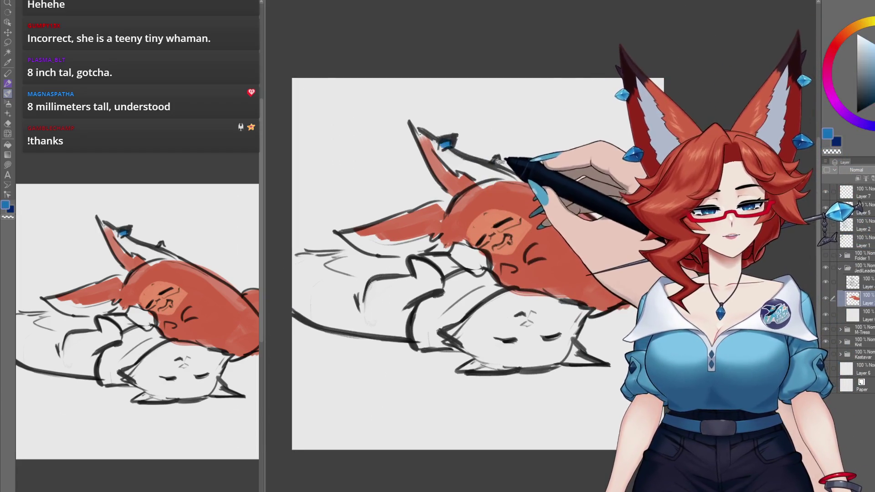
pyautogui.moveTo(367, 253); pyautogui.dragTo(426, 253)
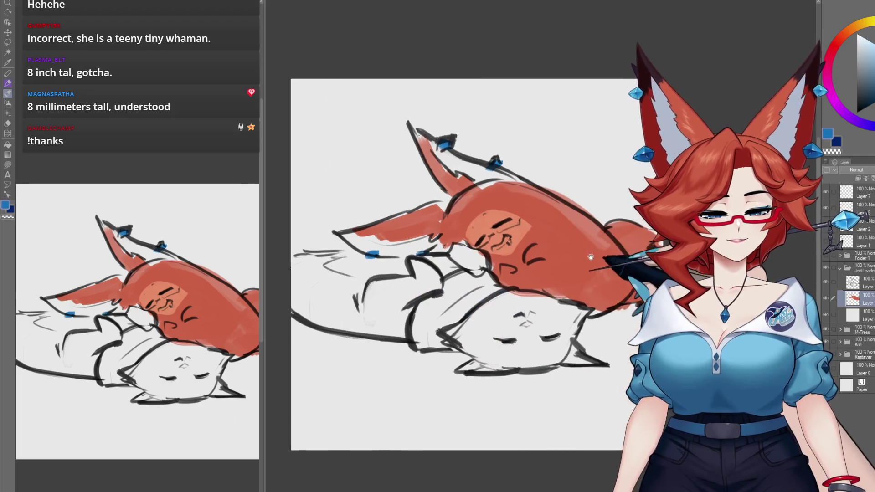
pyautogui.moveTo(512, 255); pyautogui.dragTo(505, 253)
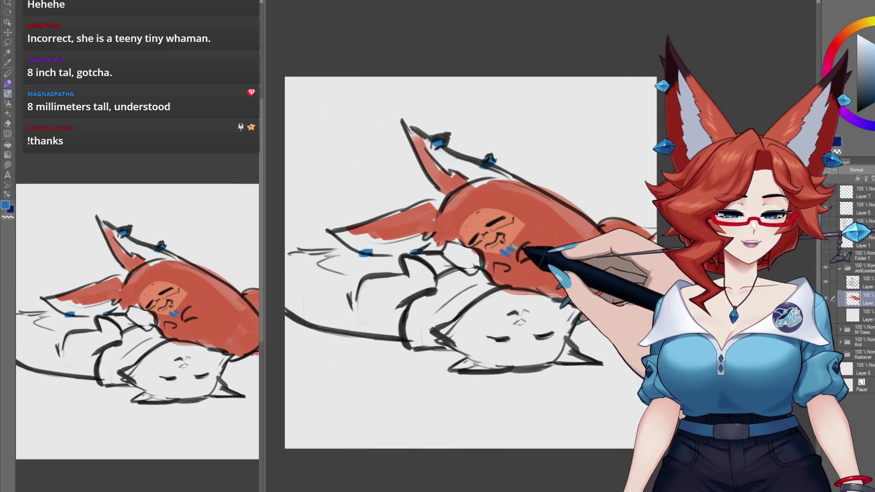
pyautogui.moveTo(506, 259)
pyautogui.mouseDown()
pyautogui.moveTo(508, 246)
pyautogui.moveTo(525, 241)
pyautogui.mouseUp()
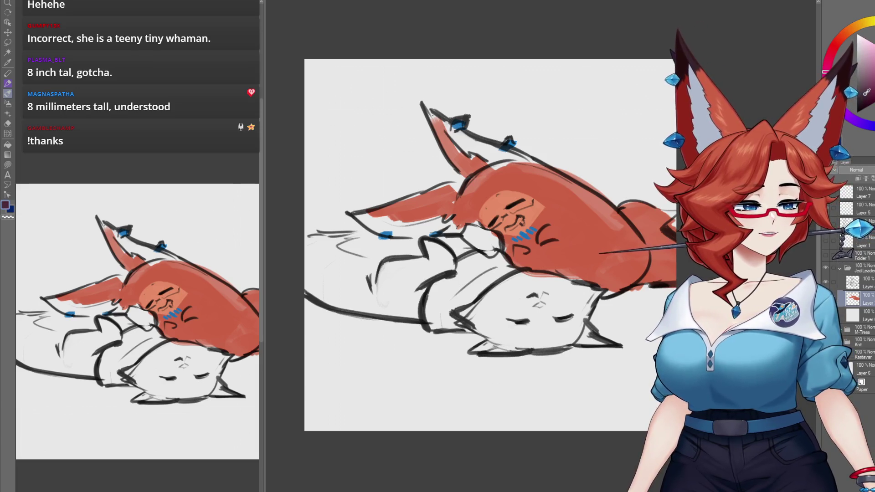
pyautogui.moveTo(512, 295); pyautogui.dragTo(523, 289)
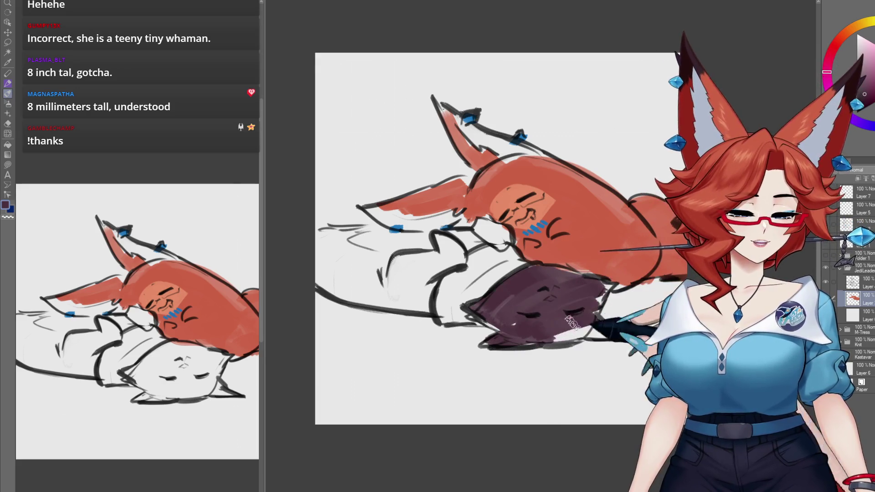
# Step: Paint the lower creature's paw, leg and tail dark purple
pyautogui.moveTo(460, 251)
pyautogui.mouseDown()
pyautogui.moveTo(399, 255)
pyautogui.moveTo(389, 291)
pyautogui.moveTo(438, 315)
pyautogui.mouseUp()
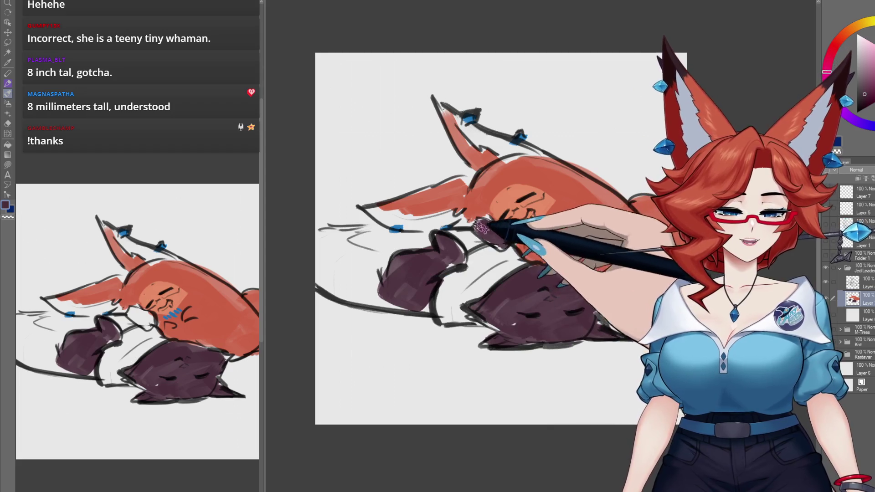
pyautogui.moveTo(371, 253)
pyautogui.mouseDown()
pyautogui.moveTo(341, 235)
pyautogui.moveTo(322, 234)
pyautogui.moveTo(364, 262)
pyautogui.mouseUp()
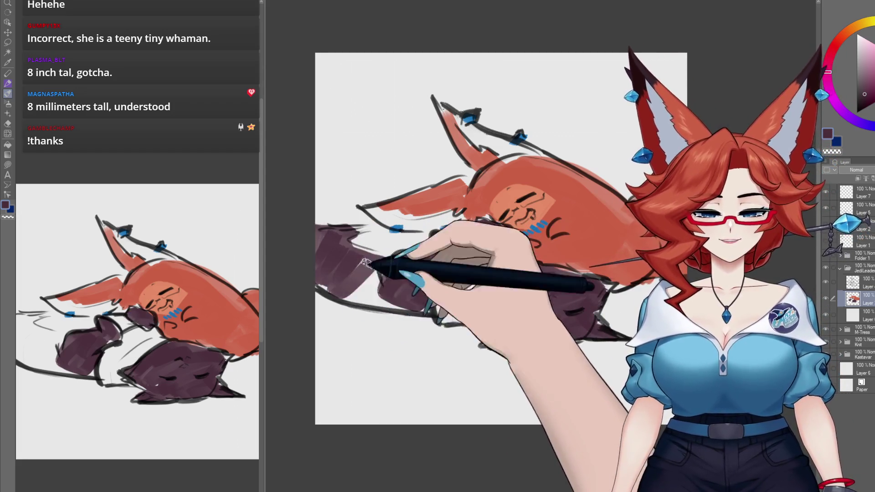
pyautogui.moveTo(390, 293); pyautogui.dragTo(332, 301)
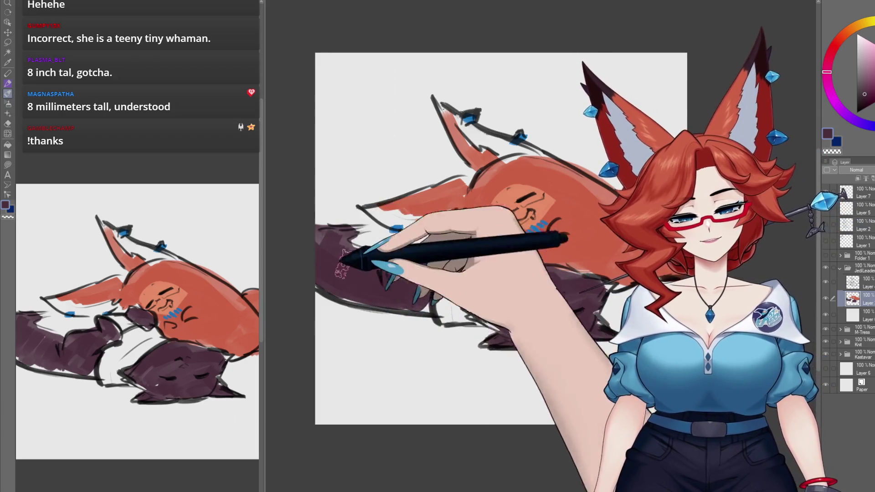
pyautogui.moveTo(544, 215); pyautogui.dragTo(526, 215)
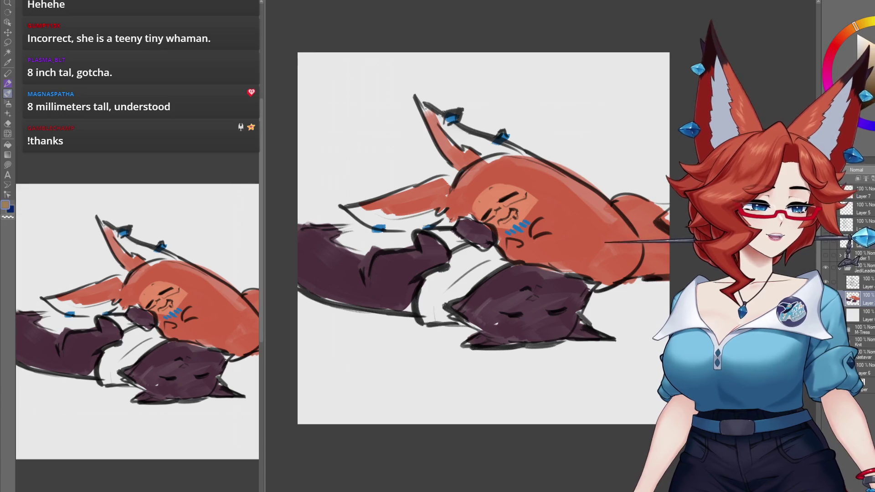
# Step: Paint a tan band between the creatures, resample the purple, and lighten its face
pyautogui.moveTo(426, 318); pyautogui.dragTo(490, 259)
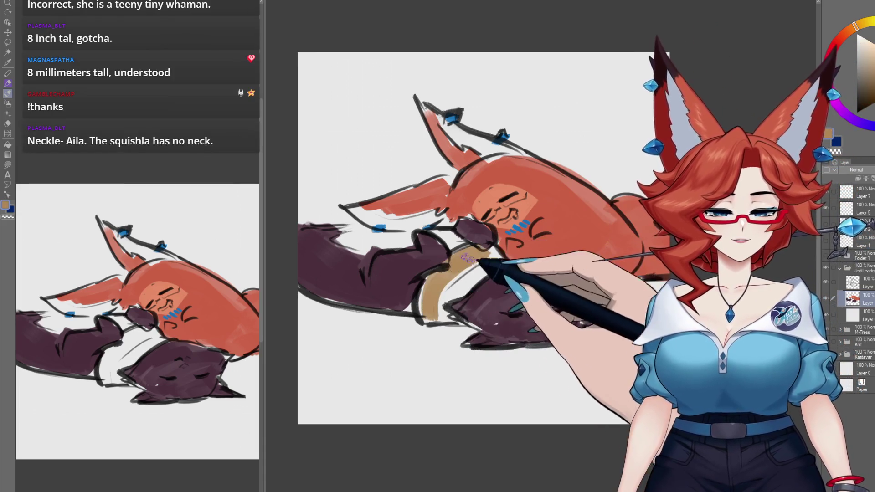
pyautogui.moveTo(449, 312); pyautogui.dragTo(484, 266)
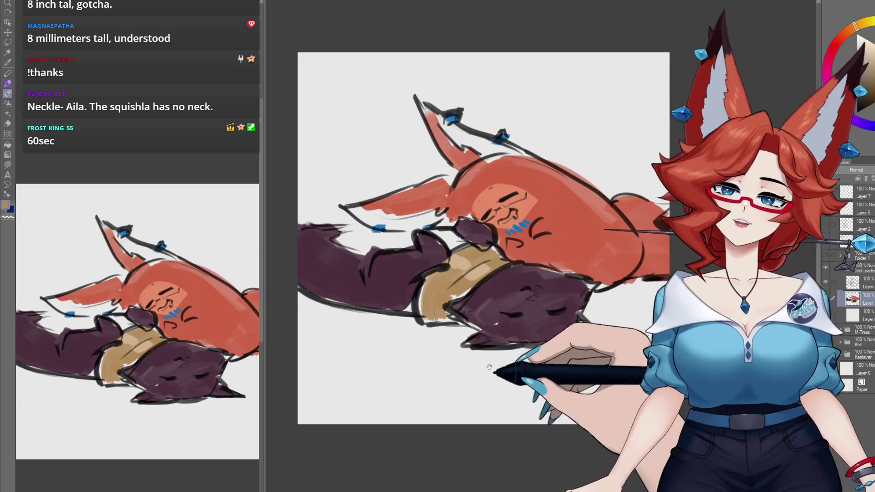
pyautogui.moveTo(498, 350); pyautogui.dragTo(469, 352)
pyautogui.keyDown('alt'); pyautogui.click(520, 294); pyautogui.keyUp('alt')
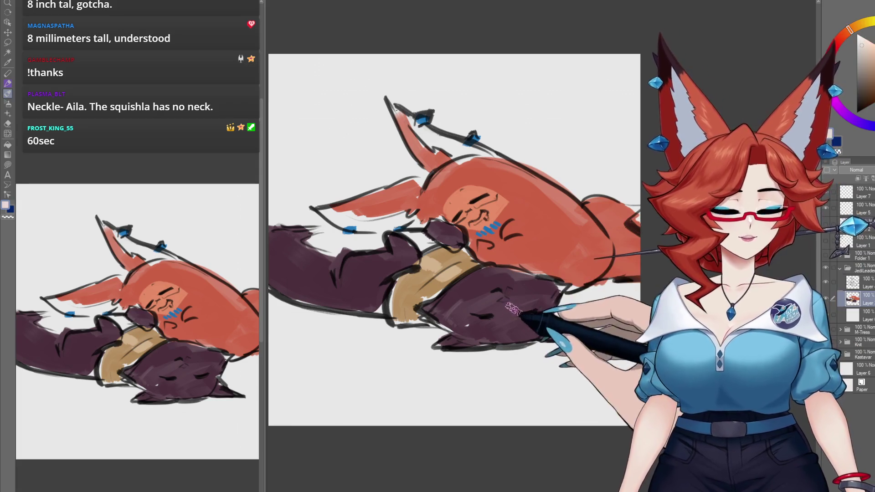
pyautogui.moveTo(458, 306); pyautogui.dragTo(537, 295)
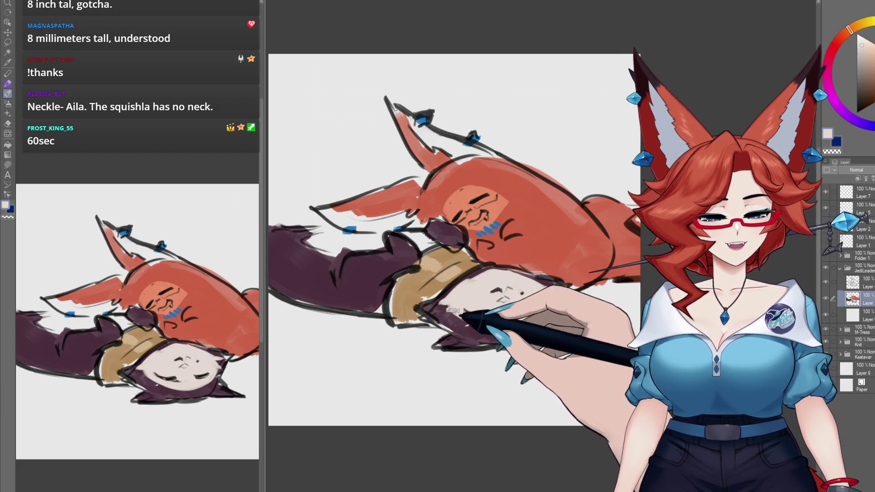
# Step: Lighten the top of the purple tail and sample the dark purple from the drawing
pyautogui.moveTo(487, 282); pyautogui.dragTo(529, 287)
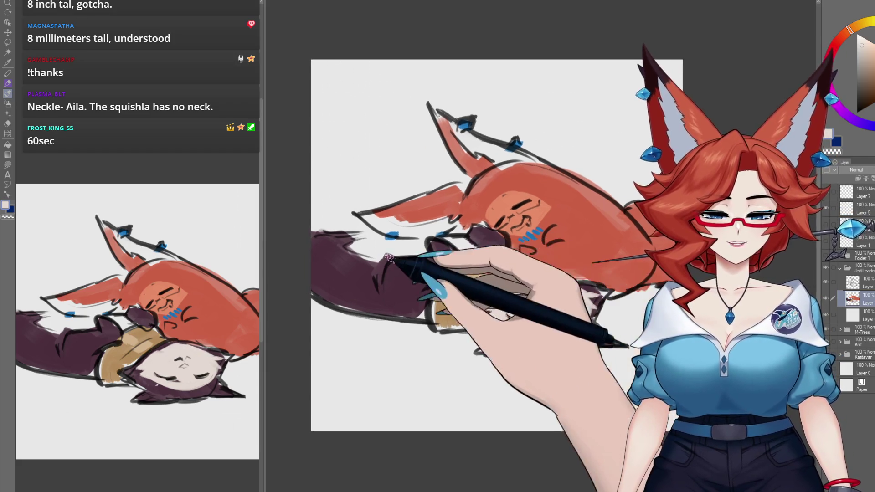
pyautogui.moveTo(356, 246); pyautogui.dragTo(423, 242)
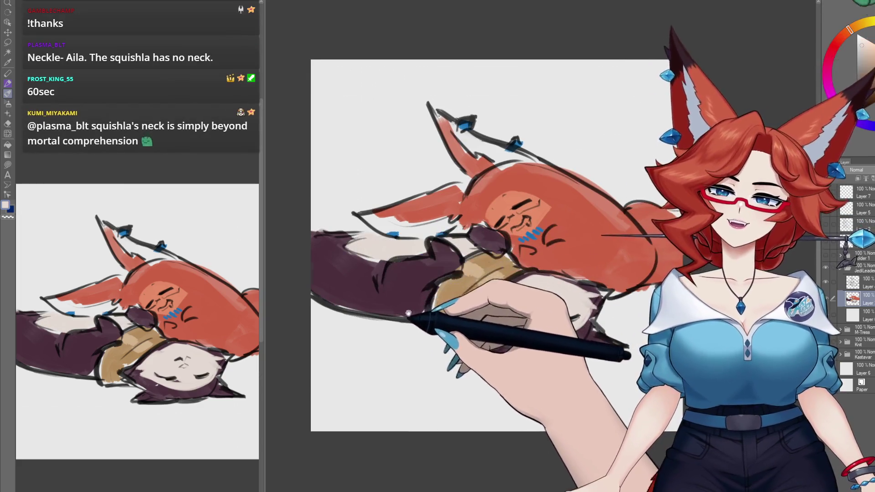
pyautogui.moveTo(408, 313); pyautogui.dragTo(422, 312)
pyautogui.keyDown('alt'); pyautogui.click(337, 232); pyautogui.keyUp('alt')
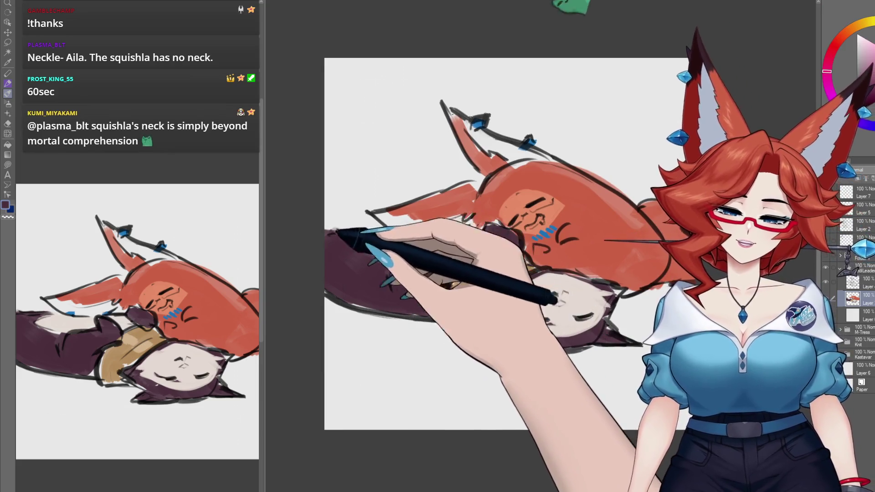
# Step: Sample the red-orange fur colour, then the pale cream face colour
pyautogui.moveTo(528, 254); pyautogui.dragTo(491, 269)
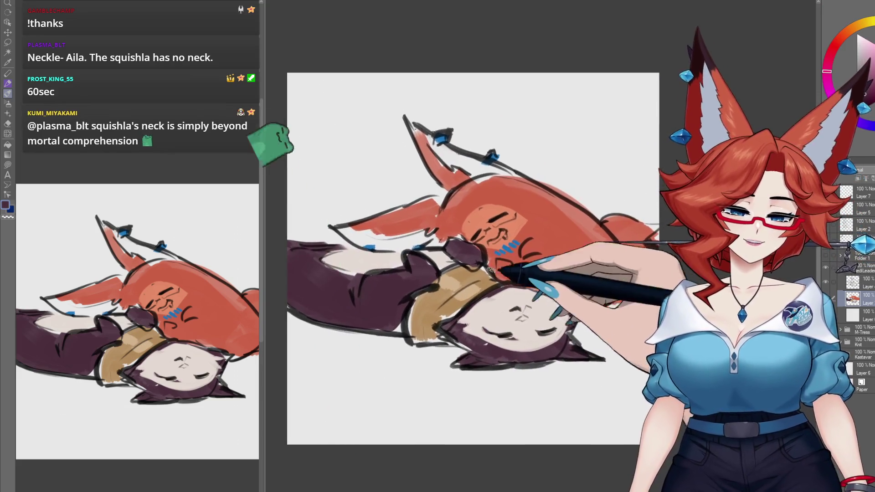
pyautogui.keyDown('alt'); pyautogui.click(441, 240); pyautogui.keyUp('alt')
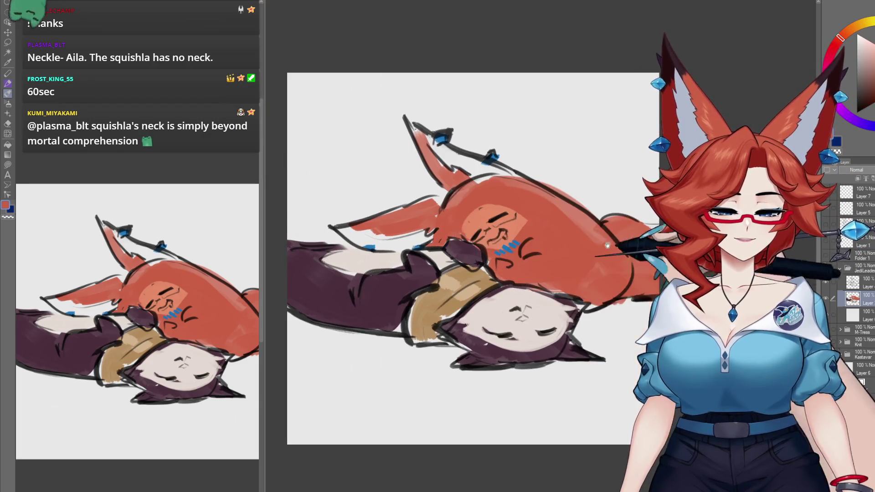
pyautogui.moveTo(455, 237); pyautogui.dragTo(436, 237)
pyautogui.keyDown('alt'); pyautogui.click(479, 318); pyautogui.keyUp('alt')
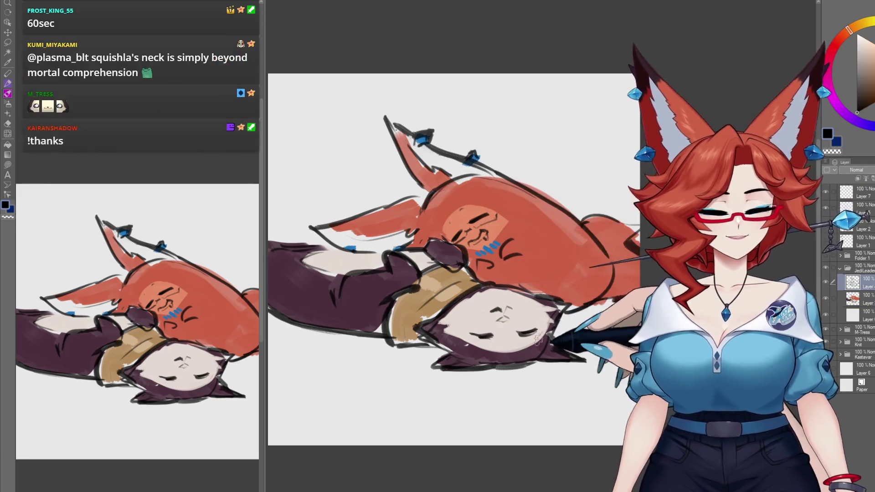
# Step: Draw a trail of big and small Z's above the sleeping fox
pyautogui.moveTo(524, 362); pyautogui.dragTo(581, 375)
pyautogui.moveTo(385, 175); pyautogui.dragTo(416, 180)
pyautogui.moveTo(341, 162); pyautogui.dragTo(406, 146)
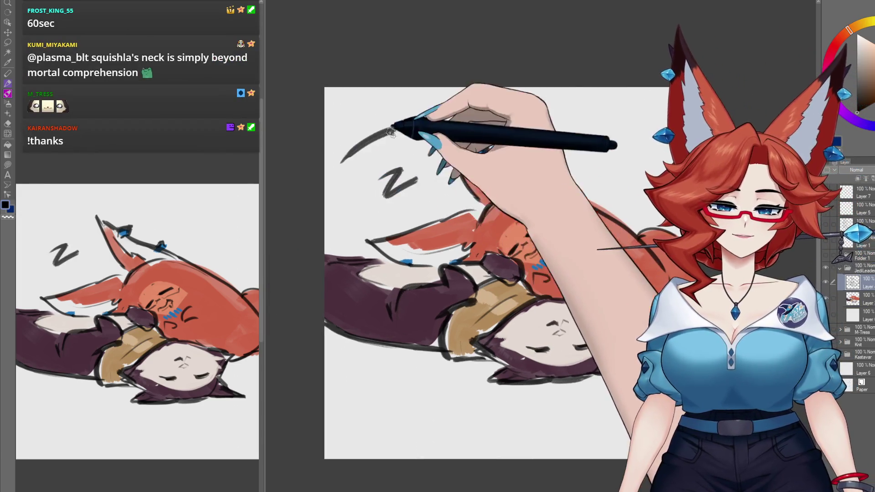
pyautogui.moveTo(412, 114); pyautogui.dragTo(332, 133)
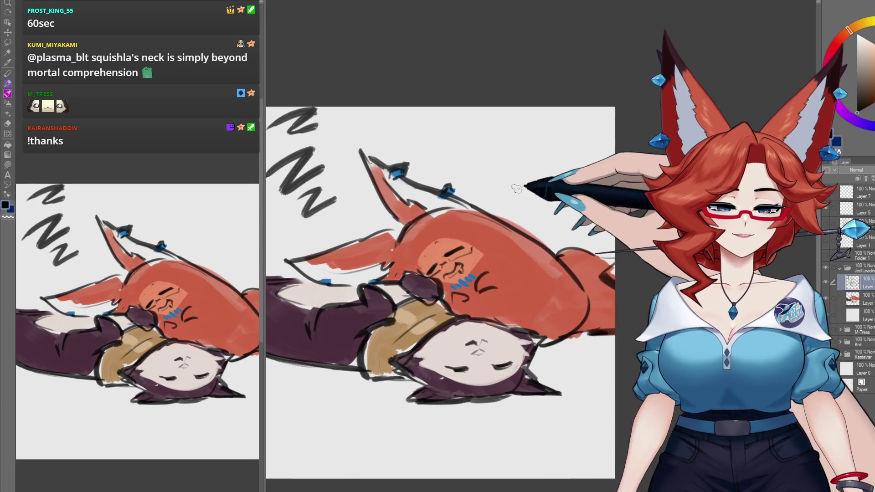
pyautogui.moveTo(499, 158); pyautogui.dragTo(533, 175)
pyautogui.moveTo(480, 123); pyautogui.dragTo(526, 139)
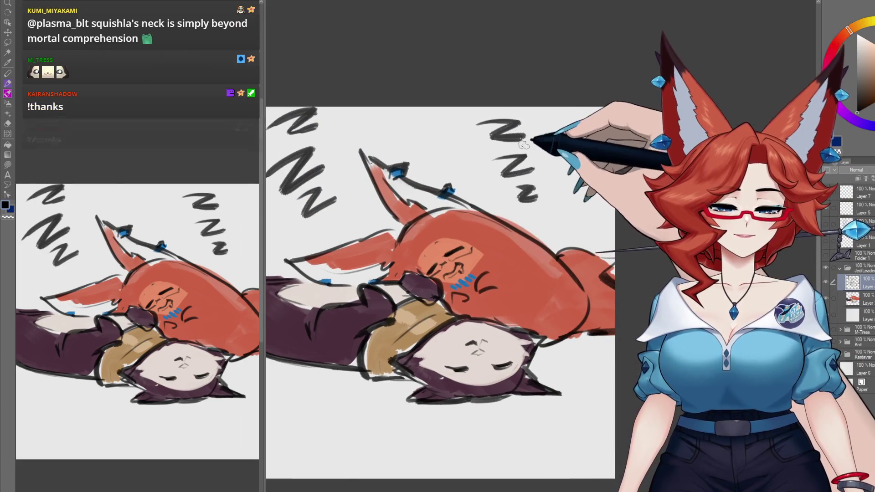
pyautogui.moveTo(555, 397); pyautogui.dragTo(559, 358)
pyautogui.scroll(-2, 559, 358)
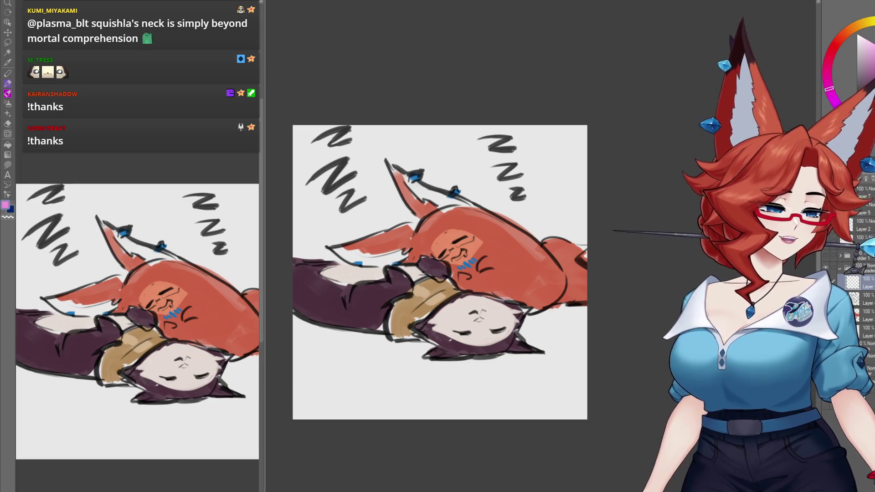
# Step: Spray a soft pink airbrush tint over the fox
pyautogui.click(863, 73)
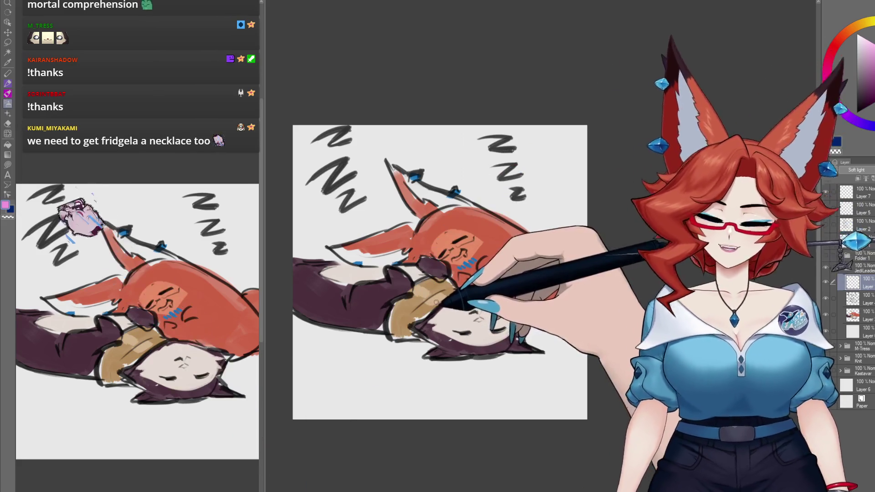
pyautogui.press('b')
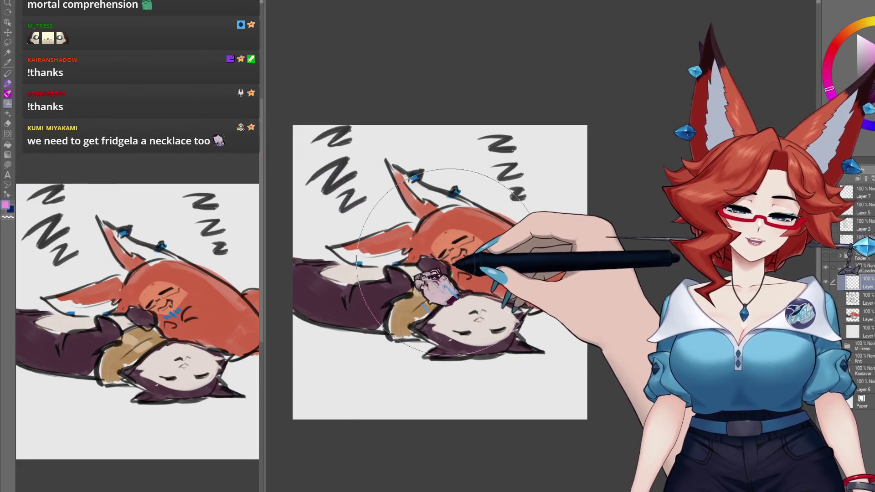
pyautogui.moveTo(439, 264); pyautogui.dragTo(420, 361)
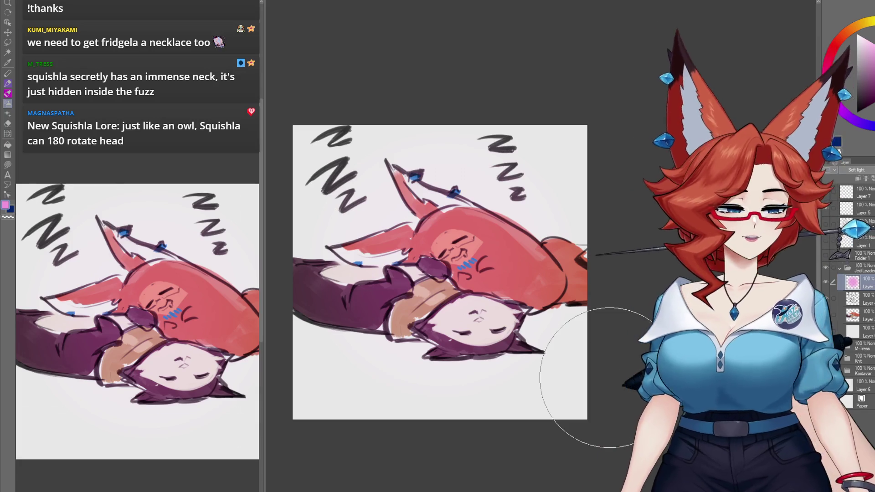
# Step: Collapse the JediLeader folder and toggle folder visibility to reveal the fox maid sketch
pyautogui.click(841, 268)
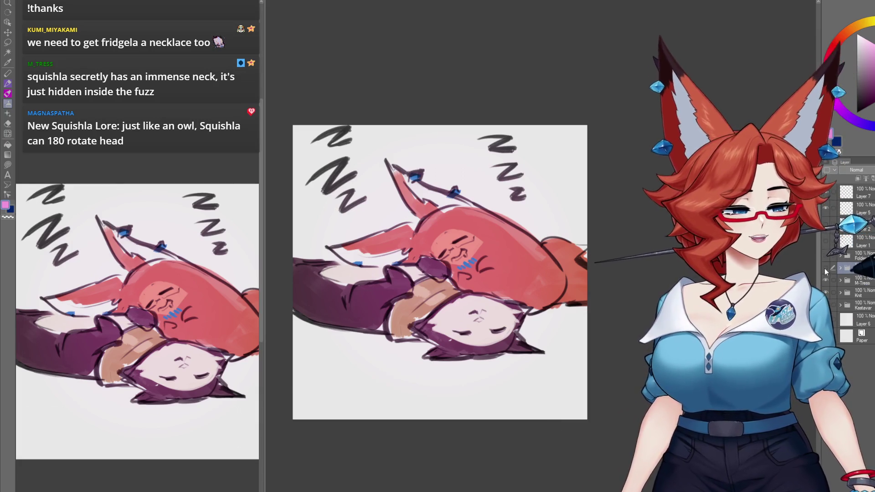
pyautogui.click(825, 268)
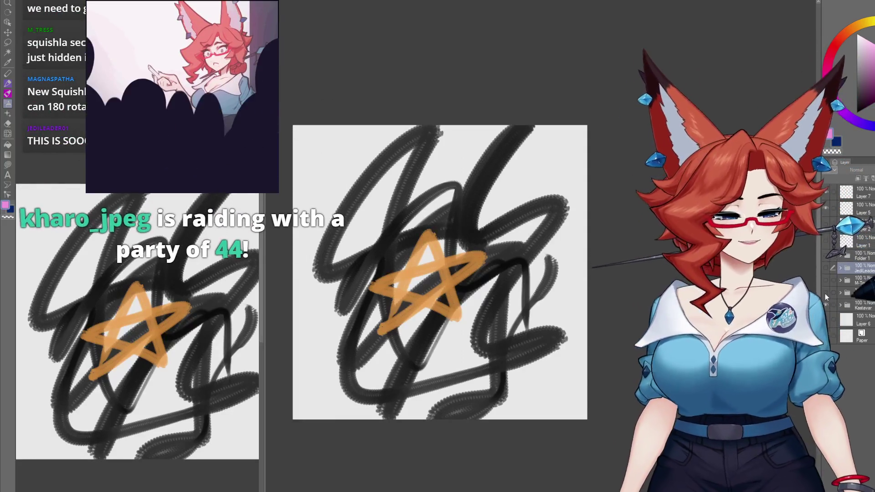
pyautogui.click(825, 292)
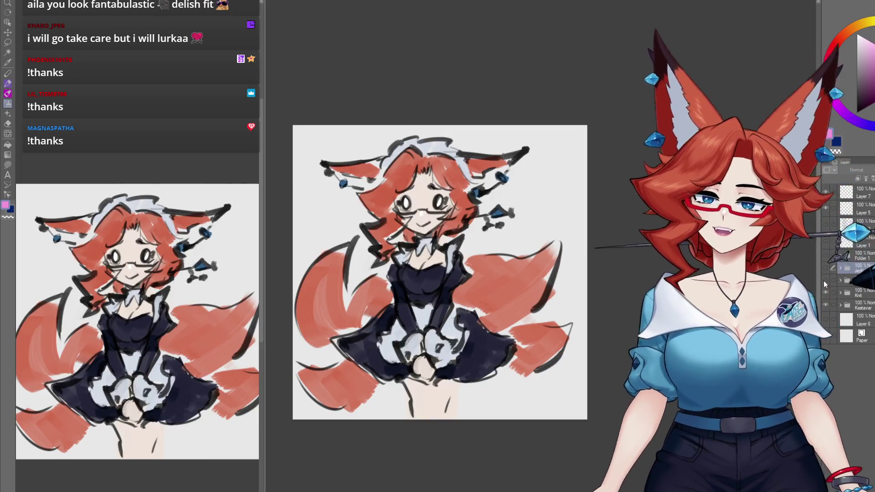
# Step: Preview the earlier drawings, create Folder 1, and hide the sleeping fox folder
pyautogui.click(824, 281)
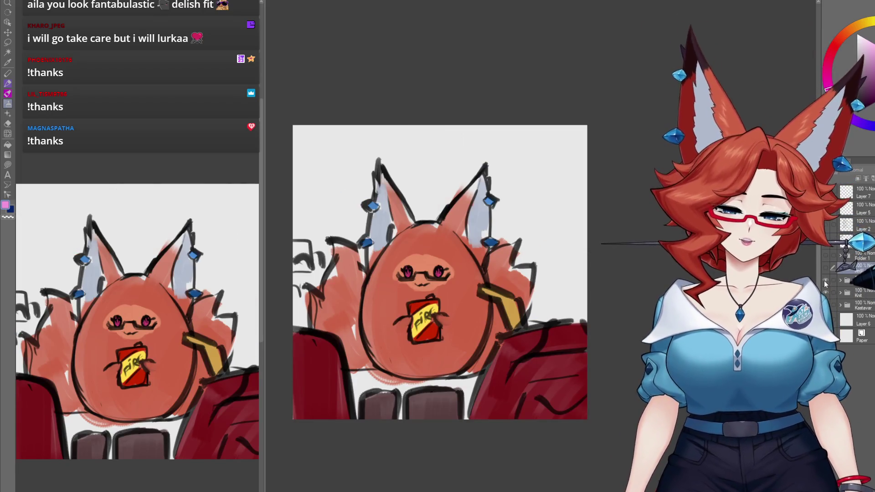
pyautogui.click(825, 269)
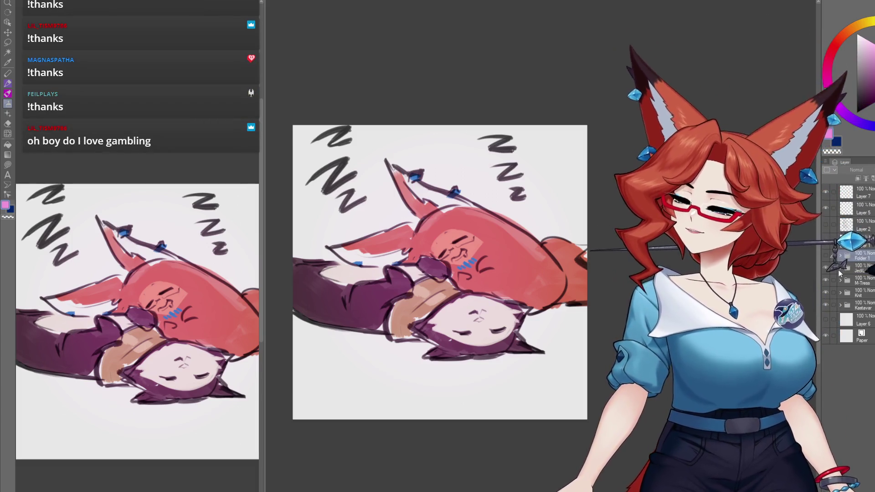
pyautogui.hotkey('ctrl', 'g')
pyautogui.click(824, 266)
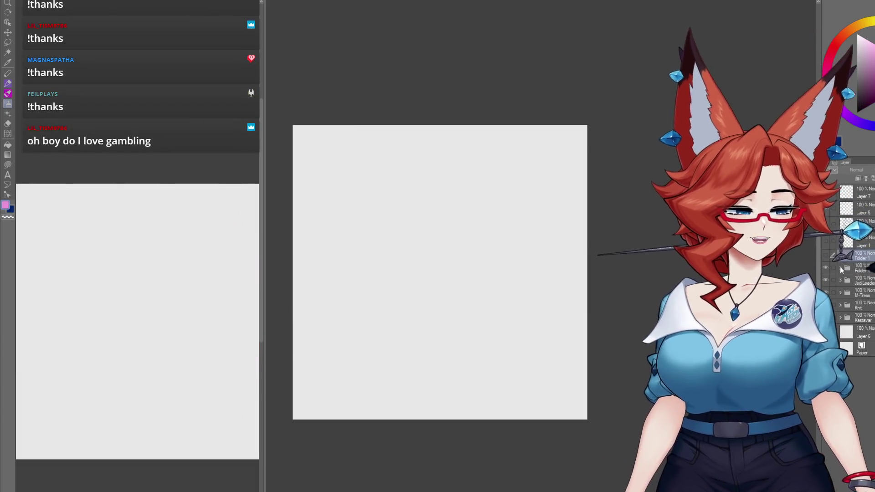
# Step: Expand the new folder, select Layer 7 and add Layer 11 above it
pyautogui.click(840, 266)
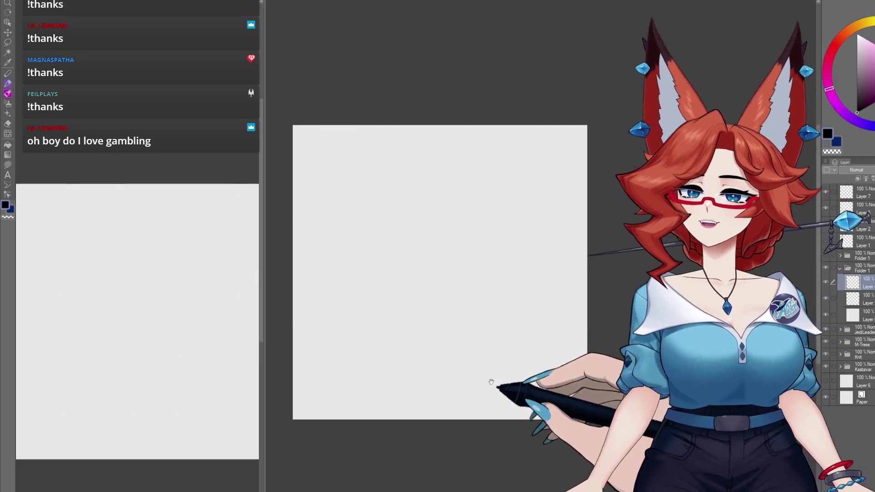
pyautogui.moveTo(488, 380); pyautogui.dragTo(511, 342)
pyautogui.scroll(1, 511, 346)
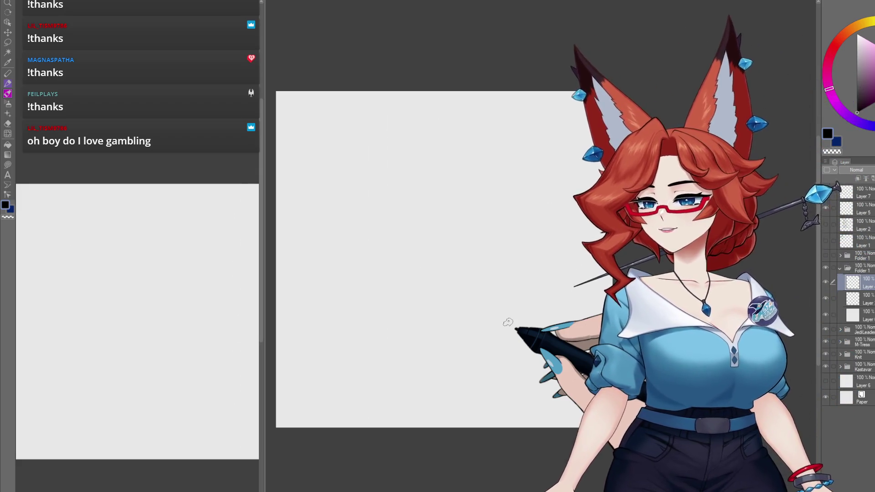
pyautogui.click(866, 195)
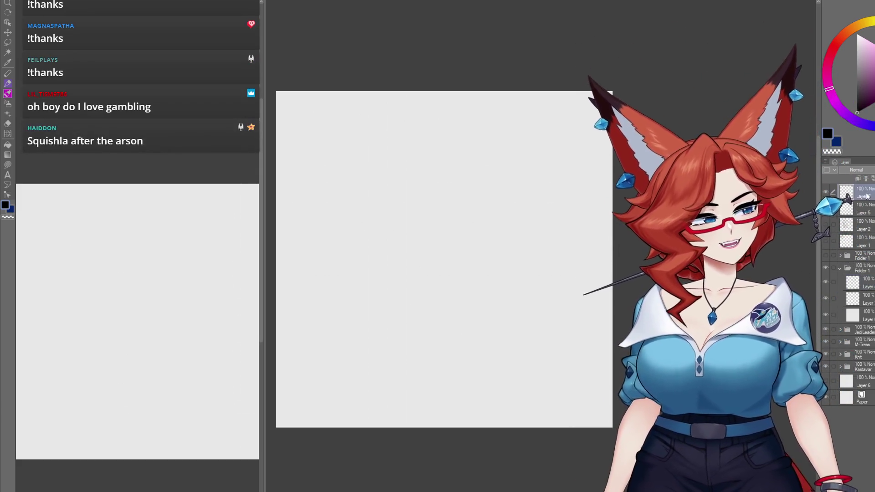
pyautogui.hotkey('ctrl', 'shift', 'n')
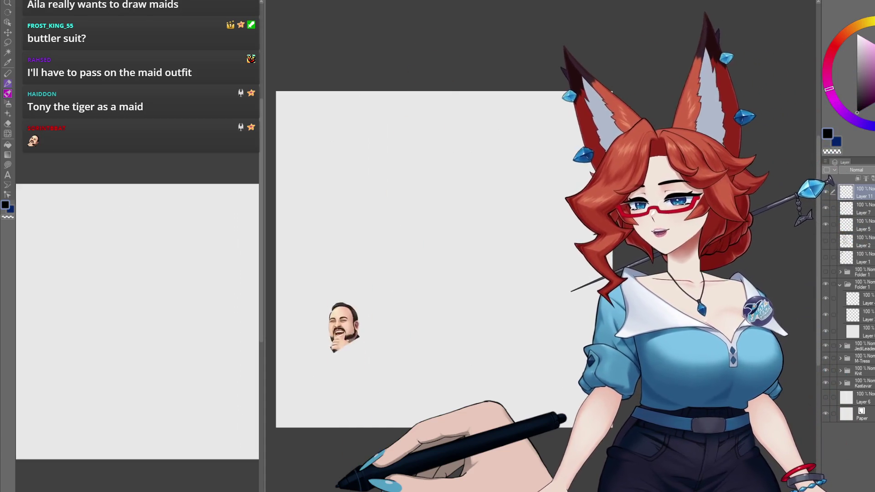
# Step: Rename Folder 1 to the viewer's name
pyautogui.click(861, 285)
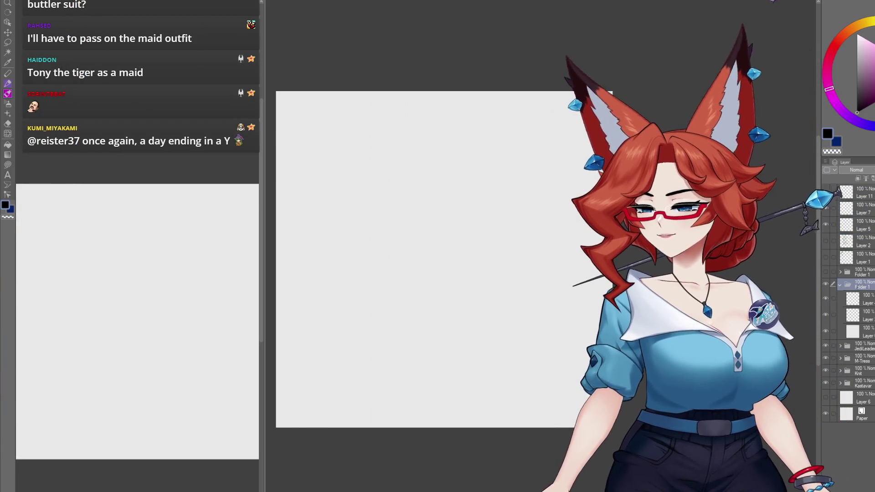
pyautogui.write('Rahsed')
pyautogui.press('Return')
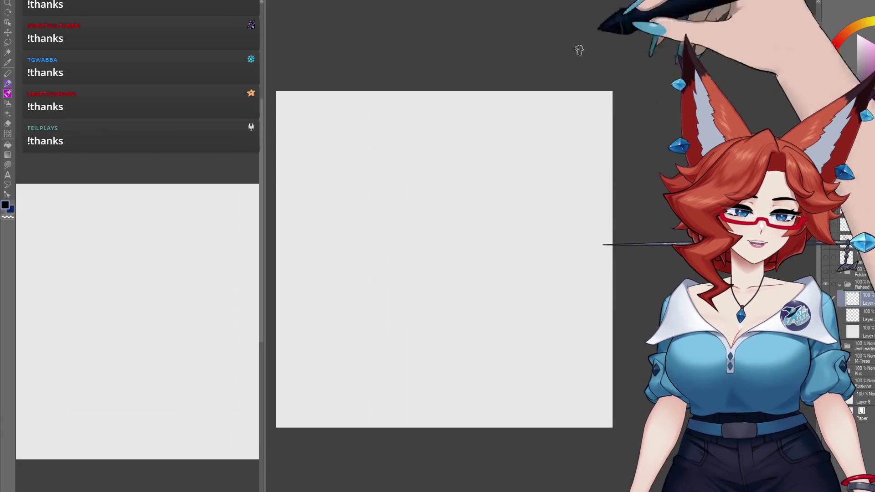
# Step: Enlarge the canvas view and rough in the head's left curve, top arc and right side
pyautogui.moveTo(514, 242)
pyautogui.mouseDown()
pyautogui.moveTo(552, 229)
pyautogui.moveTo(590, 240)
pyautogui.mouseUp()
pyautogui.scroll(2, 565, 232)
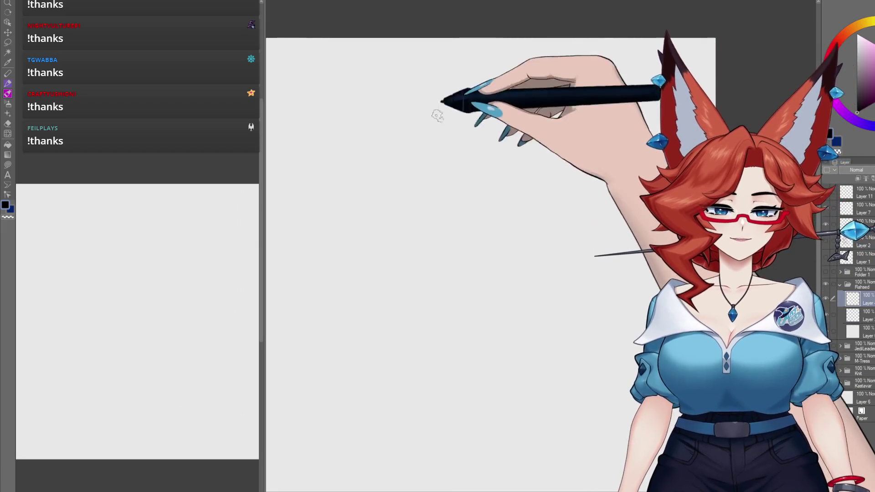
pyautogui.moveTo(439, 137); pyautogui.dragTo(465, 81)
pyautogui.moveTo(445, 135)
pyautogui.mouseDown()
pyautogui.moveTo(502, 81)
pyautogui.moveTo(490, 195)
pyautogui.moveTo(552, 139)
pyautogui.mouseUp()
pyautogui.moveTo(469, 79)
pyautogui.mouseDown()
pyautogui.moveTo(522, 70)
pyautogui.moveTo(564, 180)
pyautogui.mouseUp()
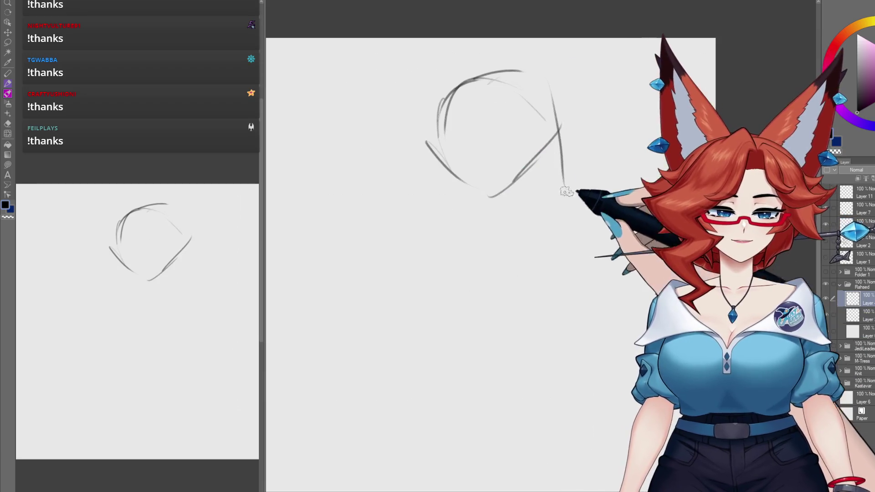
# Step: Sketch the jaw, neck and shoulder lines, then the chest and right side of the torso
pyautogui.moveTo(451, 196); pyautogui.dragTo(483, 200)
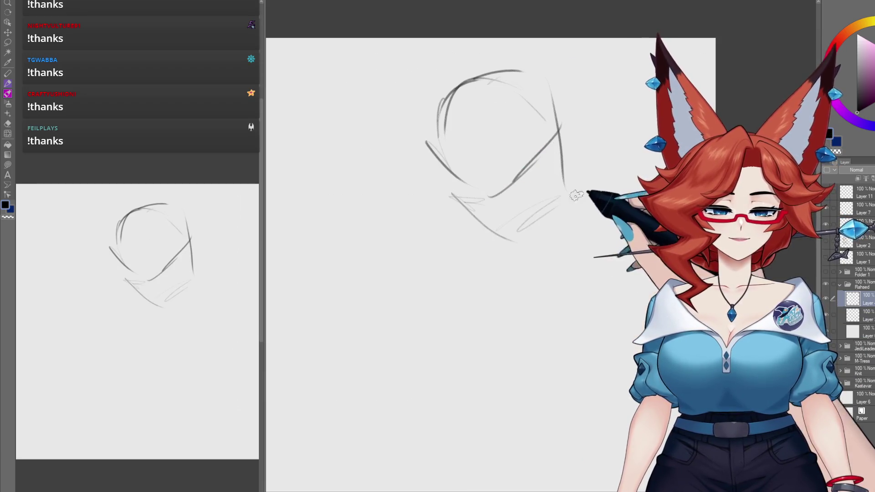
pyautogui.moveTo(573, 189); pyautogui.dragTo(629, 232)
pyautogui.moveTo(474, 211)
pyautogui.mouseDown()
pyautogui.moveTo(448, 227)
pyautogui.moveTo(385, 346)
pyautogui.mouseUp()
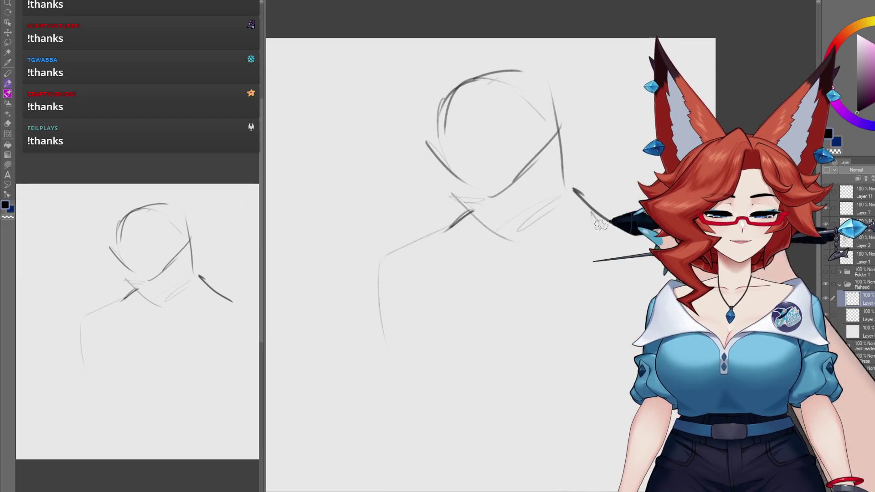
pyautogui.moveTo(462, 281)
pyautogui.mouseDown()
pyautogui.moveTo(476, 269)
pyautogui.moveTo(471, 362)
pyautogui.mouseUp()
pyautogui.moveTo(516, 300)
pyautogui.mouseDown()
pyautogui.moveTo(524, 360)
pyautogui.moveTo(503, 356)
pyautogui.moveTo(524, 394)
pyautogui.mouseUp()
# Step: Darken the collar, add shoulder lines, and outline the hand raised to the chest
pyautogui.moveTo(547, 200)
pyautogui.mouseDown()
pyautogui.moveTo(502, 230)
pyautogui.moveTo(520, 268)
pyautogui.mouseUp()
pyautogui.moveTo(460, 196); pyautogui.dragTo(474, 266)
pyautogui.moveTo(526, 280)
pyautogui.mouseDown()
pyautogui.moveTo(586, 194)
pyautogui.moveTo(588, 282)
pyautogui.mouseUp()
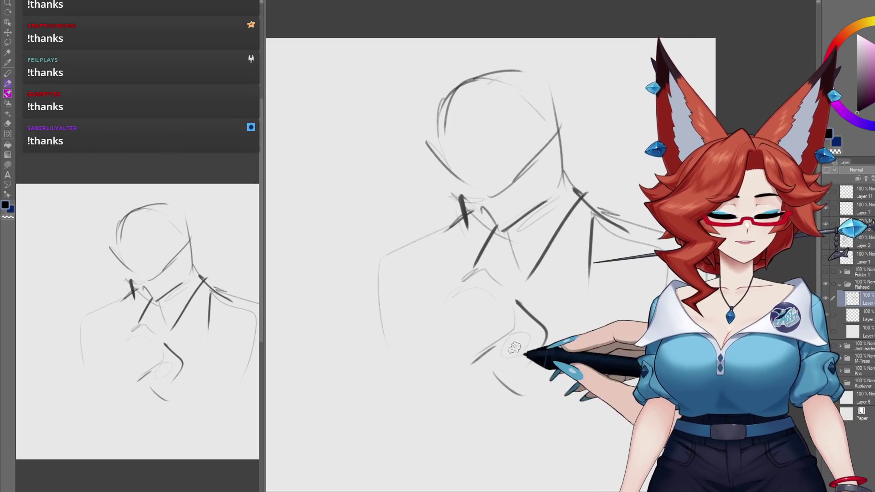
pyautogui.moveTo(484, 363); pyautogui.dragTo(496, 408)
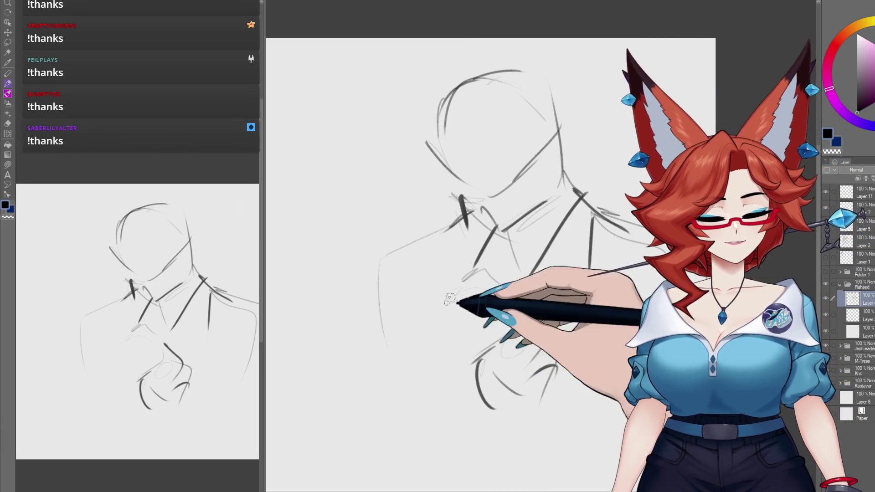
pyautogui.moveTo(449, 292); pyautogui.dragTo(433, 382)
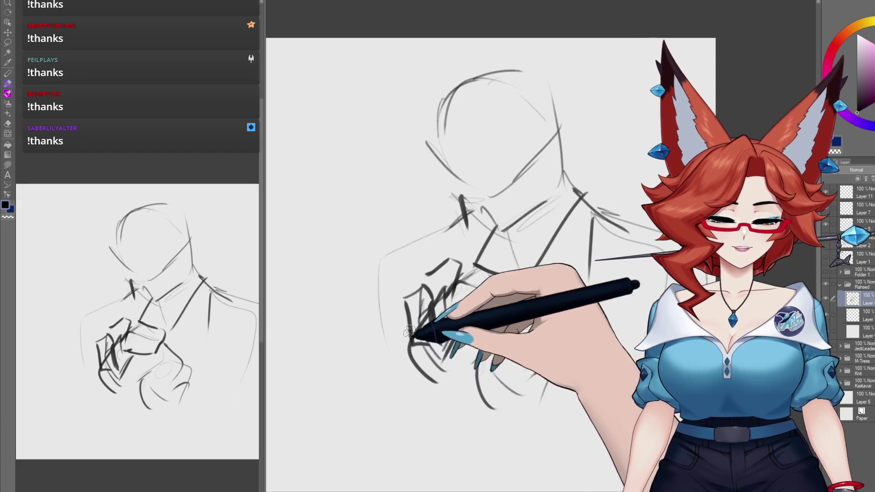
# Step: Redraw the raised hand's fingers, outline and lower-arm curves with heavy dark strokes
pyautogui.moveTo(423, 324); pyautogui.dragTo(412, 398)
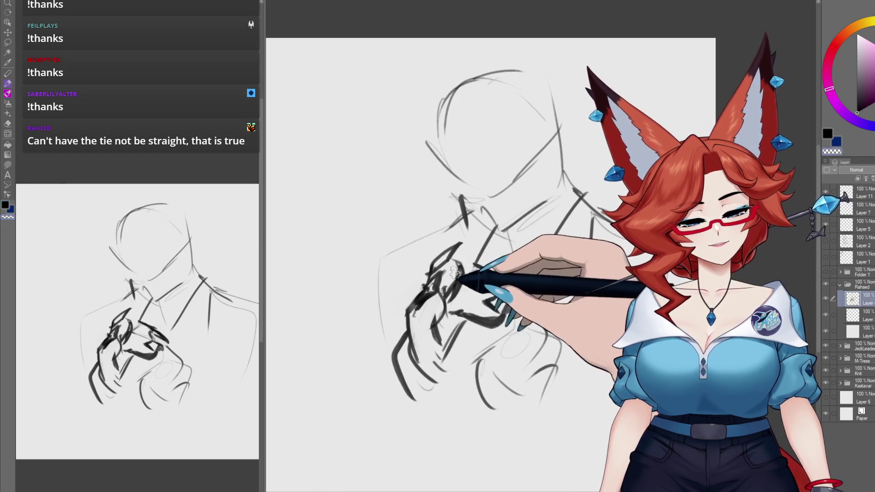
pyautogui.scroll(-1, 460, 292)
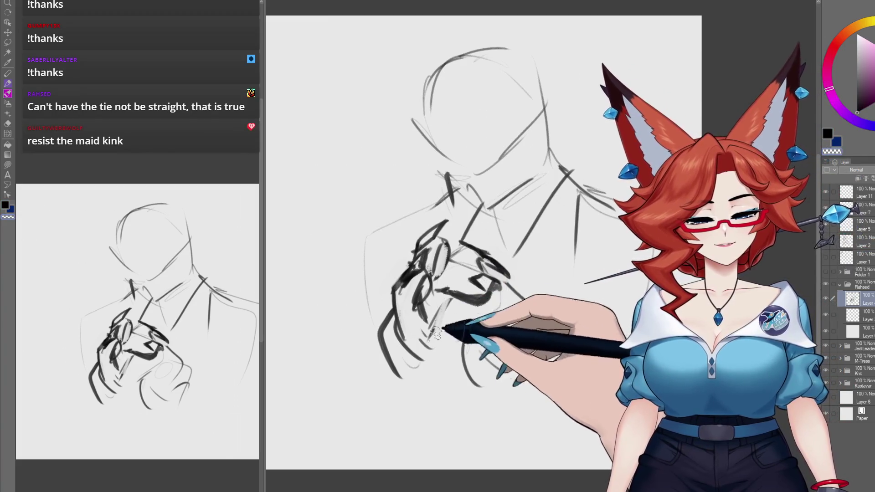
pyautogui.moveTo(449, 301)
pyautogui.mouseDown()
pyautogui.moveTo(401, 386)
pyautogui.moveTo(397, 365)
pyautogui.moveTo(426, 342)
pyautogui.mouseUp()
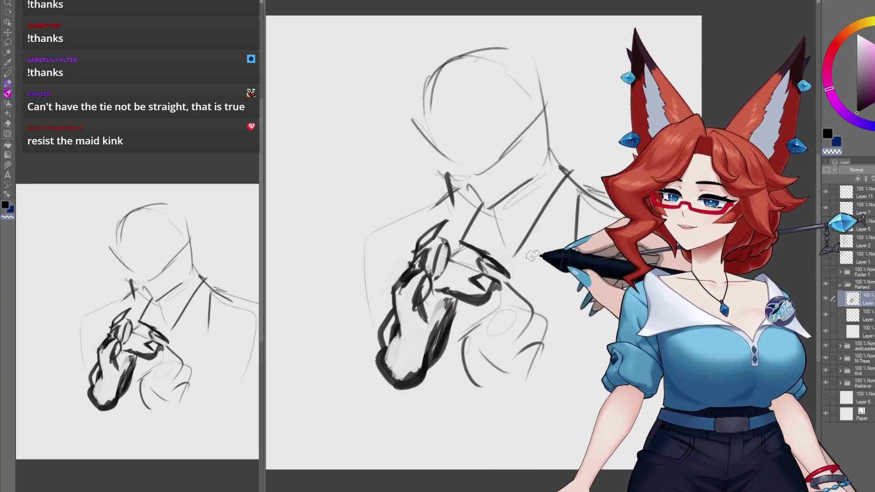
pyautogui.moveTo(457, 307); pyautogui.dragTo(446, 296)
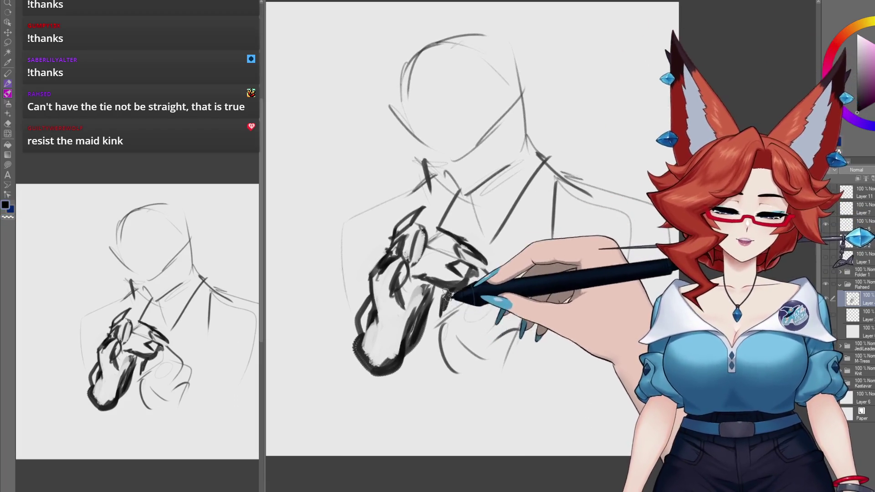
pyautogui.moveTo(436, 326); pyautogui.dragTo(448, 376)
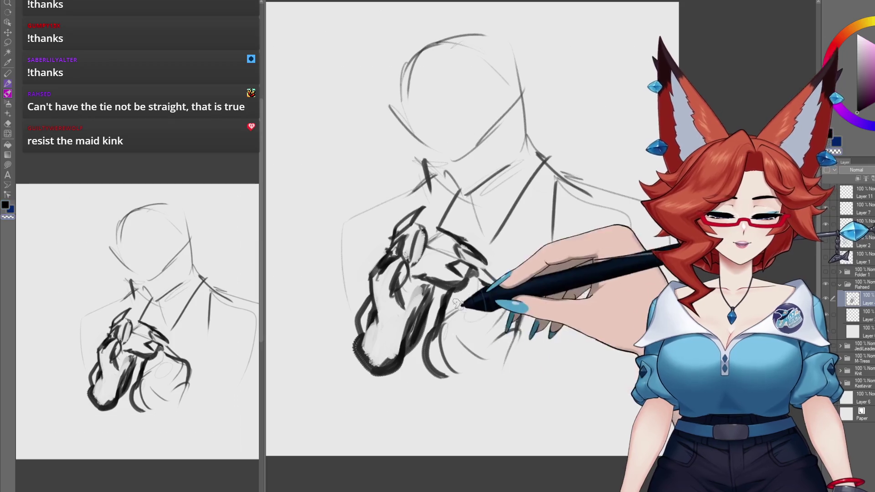
pyautogui.moveTo(506, 315); pyautogui.dragTo(479, 321)
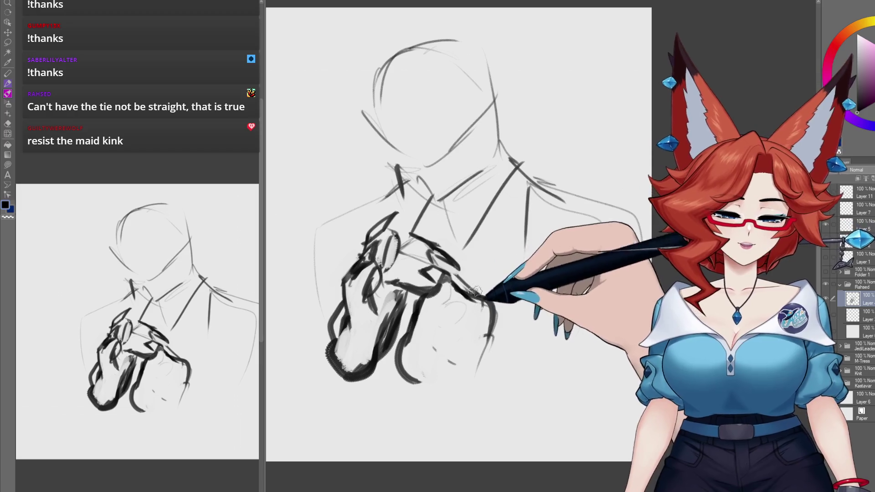
pyautogui.moveTo(494, 344); pyautogui.dragTo(526, 368)
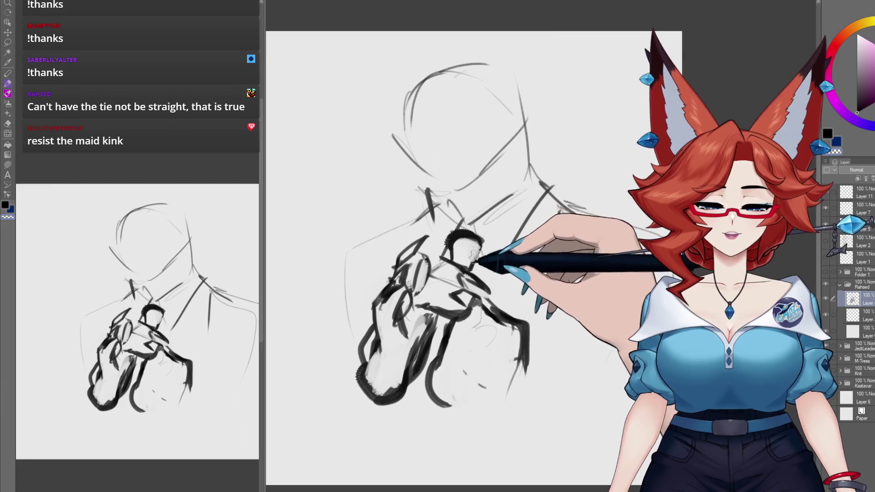
# Step: Draw a diagonal line below the hand for the tie
pyautogui.scroll(-1, 447, 315)
pyautogui.moveTo(426, 384); pyautogui.dragTo(395, 449)
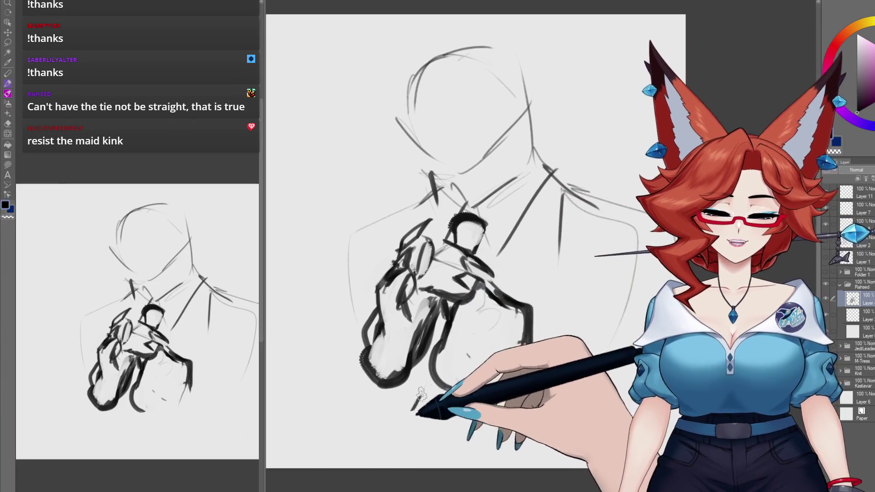
pyautogui.scroll(1, 456, 342)
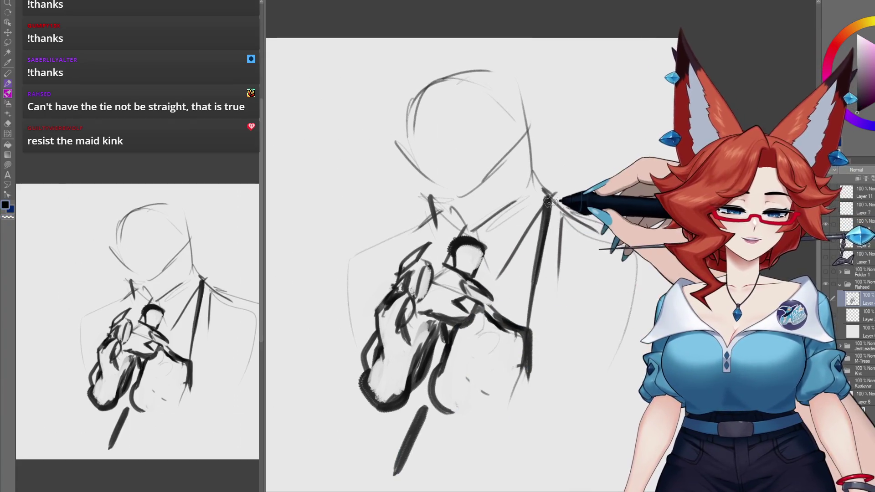
# Step: Add thick outlines along the right shoulder and, after undoing one attempt, the left shoulder
pyautogui.moveTo(546, 194)
pyautogui.mouseDown()
pyautogui.moveTo(528, 328)
pyautogui.moveTo(586, 207)
pyautogui.mouseUp()
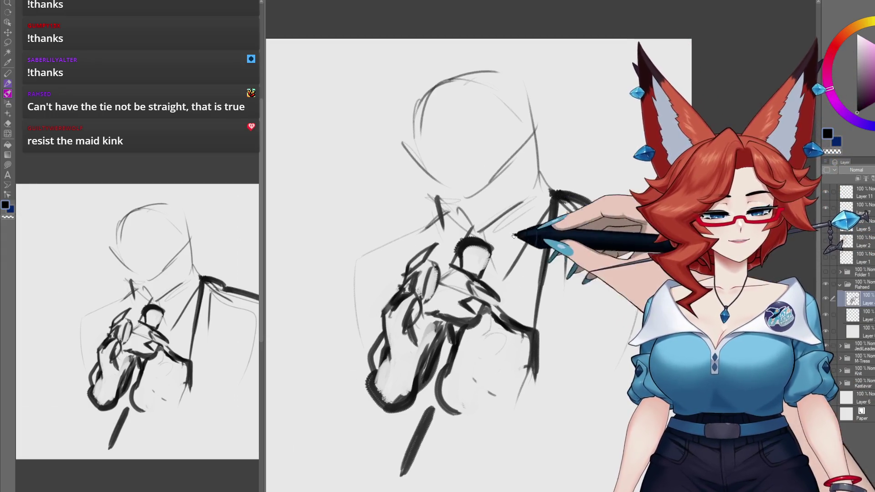
pyautogui.moveTo(456, 222); pyautogui.dragTo(353, 310)
pyautogui.scroll(1, 398, 363)
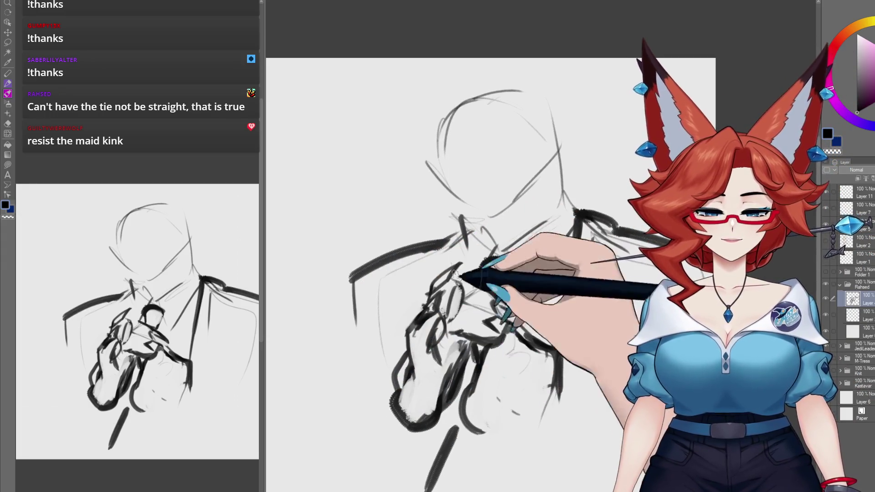
pyautogui.hotkey('ctrl', 'z')
pyautogui.moveTo(458, 238); pyautogui.dragTo(321, 310)
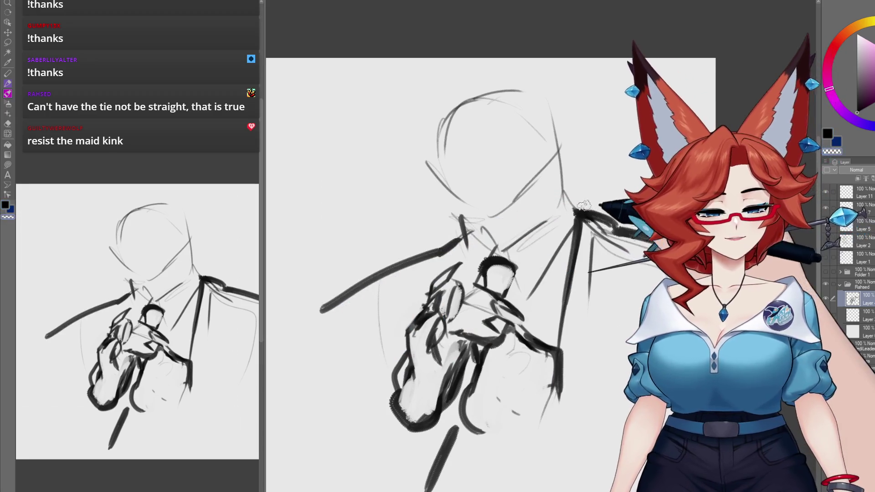
pyautogui.moveTo(607, 207); pyautogui.dragTo(609, 227)
pyautogui.moveTo(562, 207); pyautogui.dragTo(566, 215)
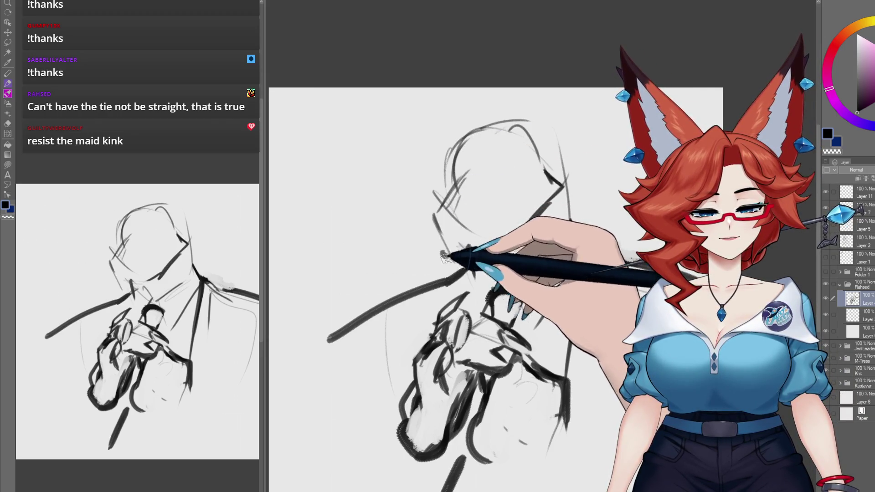
# Step: Draw a pointed left ear and right ear on top of the head outline
pyautogui.moveTo(494, 223); pyautogui.dragTo(491, 237)
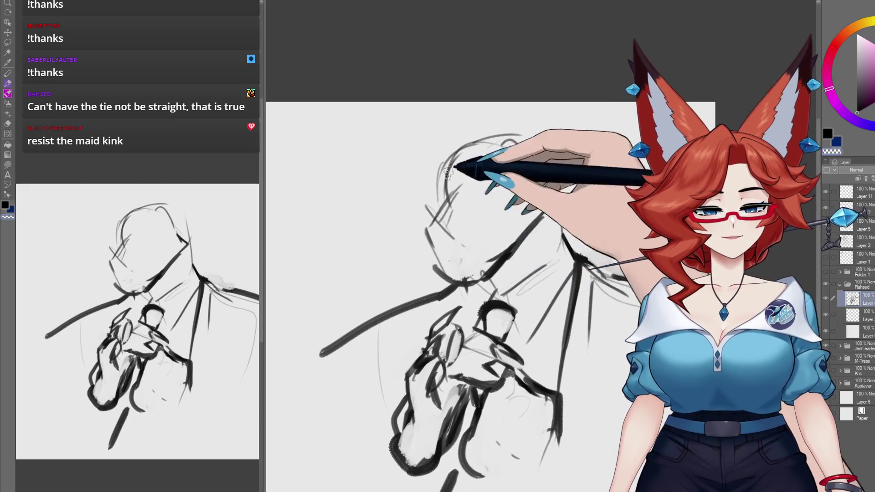
pyautogui.moveTo(435, 153); pyautogui.dragTo(477, 133)
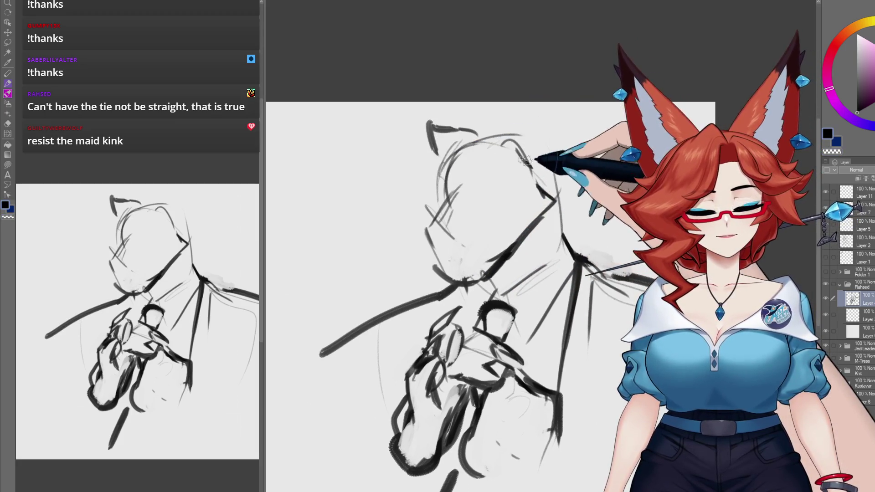
pyautogui.moveTo(539, 114)
pyautogui.mouseDown()
pyautogui.moveTo(558, 162)
pyautogui.moveTo(537, 180)
pyautogui.mouseUp()
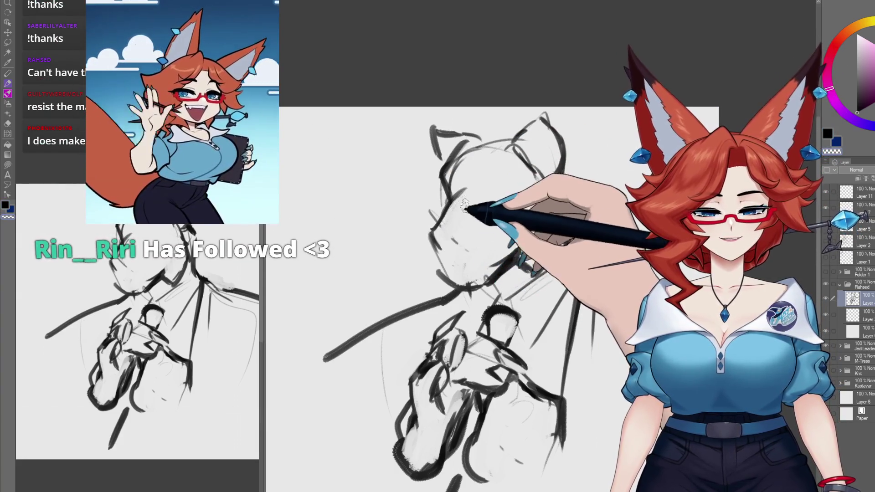
pyautogui.moveTo(465, 205); pyautogui.dragTo(447, 199)
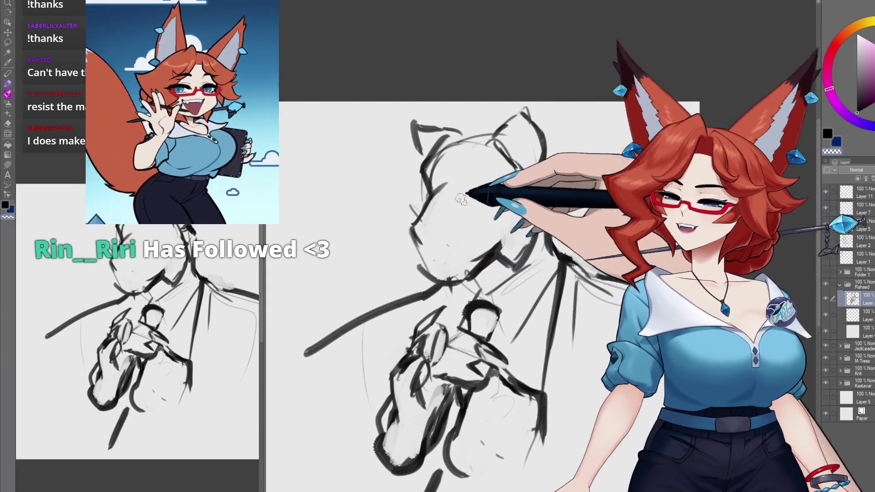
pyautogui.moveTo(475, 249); pyautogui.dragTo(468, 242)
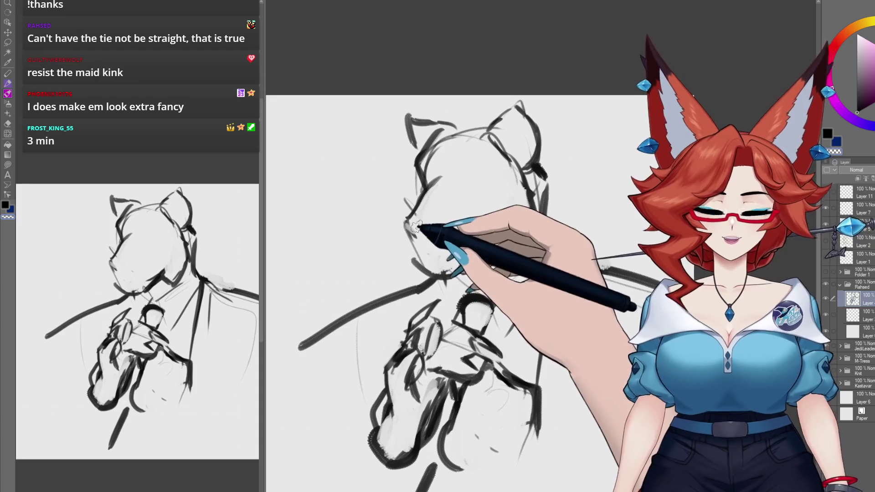
# Step: Pan and zoom around the tiger's face to frame the eye and forehead
pyautogui.moveTo(430, 232)
pyautogui.mouseDown()
pyautogui.moveTo(423, 243)
pyautogui.moveTo(423, 231)
pyautogui.mouseUp()
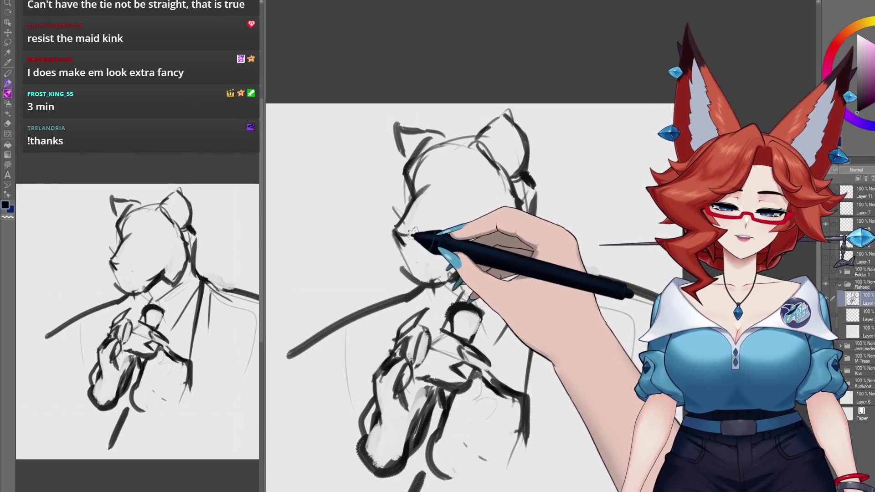
pyautogui.moveTo(420, 244); pyautogui.dragTo(417, 246)
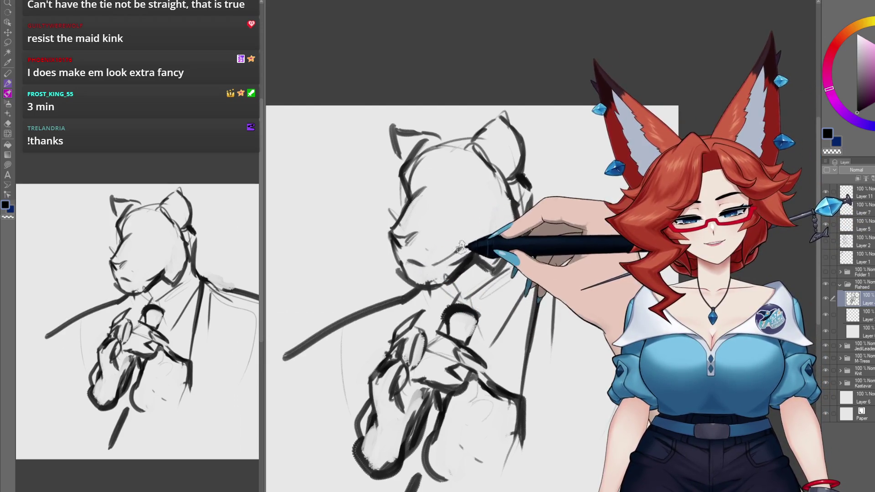
pyautogui.scroll(2, 461, 246)
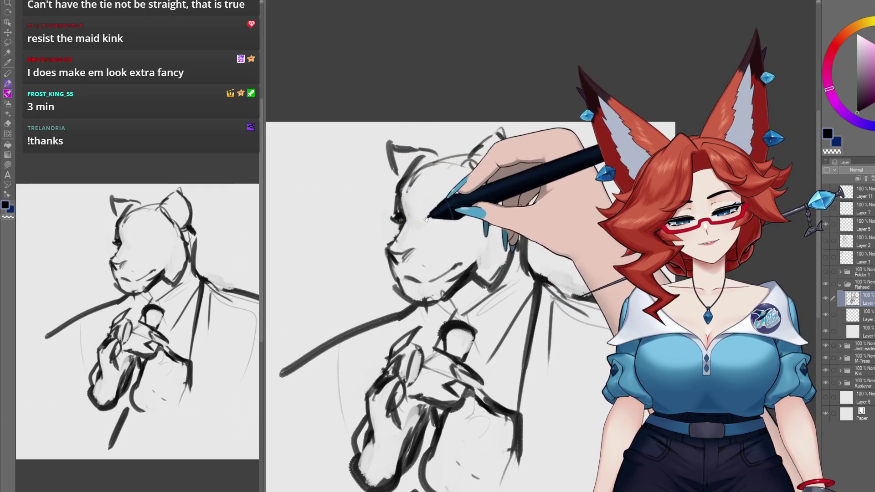
pyautogui.moveTo(426, 220); pyautogui.dragTo(458, 204)
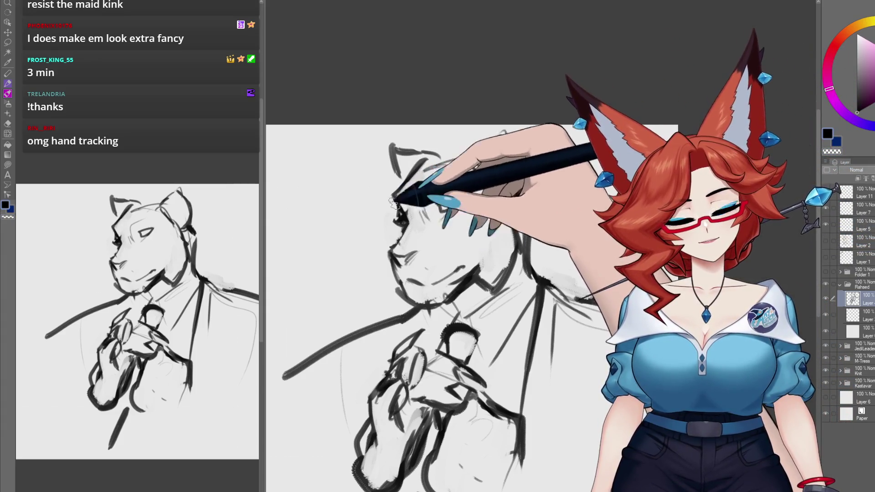
pyautogui.moveTo(393, 242); pyautogui.dragTo(389, 238)
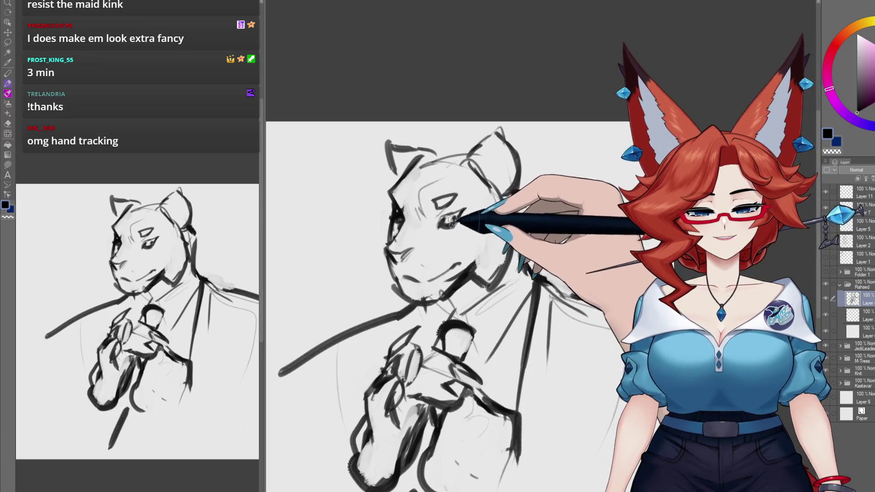
pyautogui.scroll(1, 420, 221)
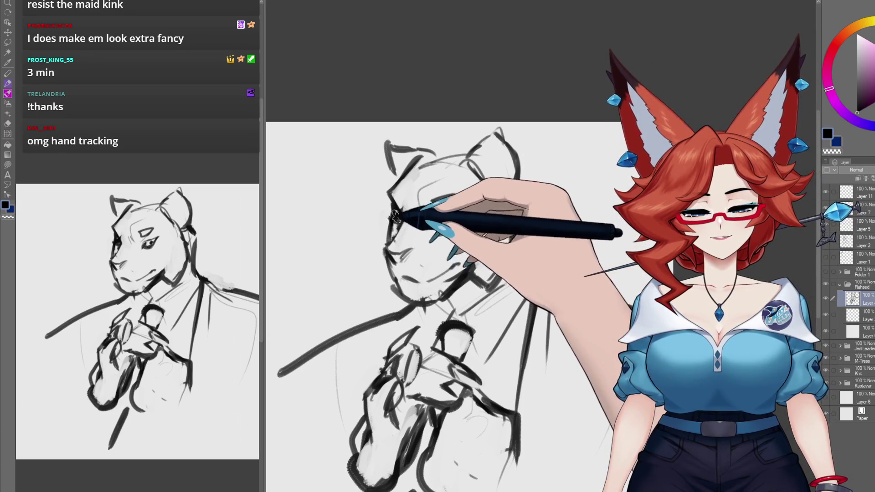
pyautogui.moveTo(395, 223); pyautogui.dragTo(400, 226)
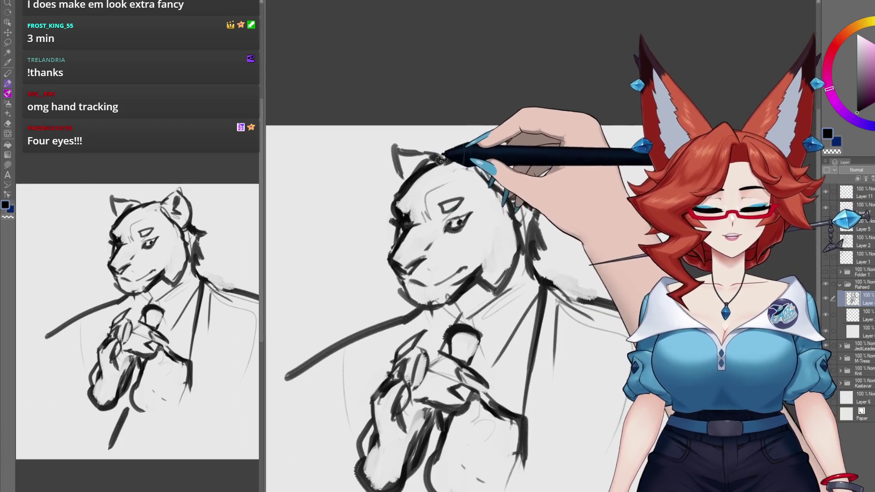
# Step: Draw three whisker strokes left of the muzzle and begin stripes on the forehead
pyautogui.moveTo(414, 181); pyautogui.dragTo(423, 164)
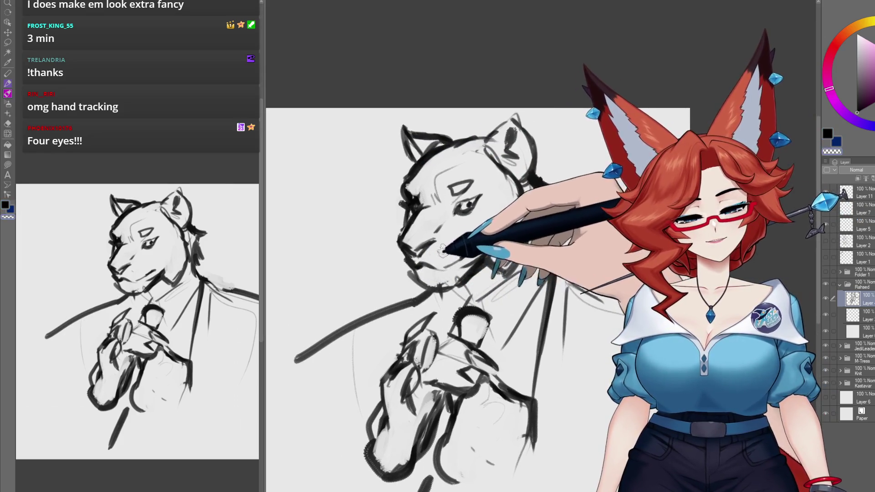
pyautogui.moveTo(413, 263); pyautogui.dragTo(376, 294)
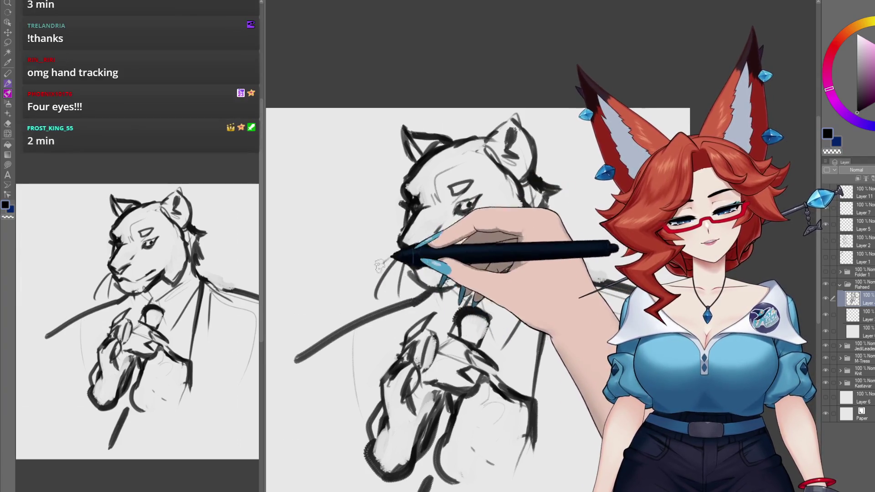
pyautogui.moveTo(410, 267); pyautogui.dragTo(371, 278)
pyautogui.moveTo(409, 269); pyautogui.dragTo(388, 314)
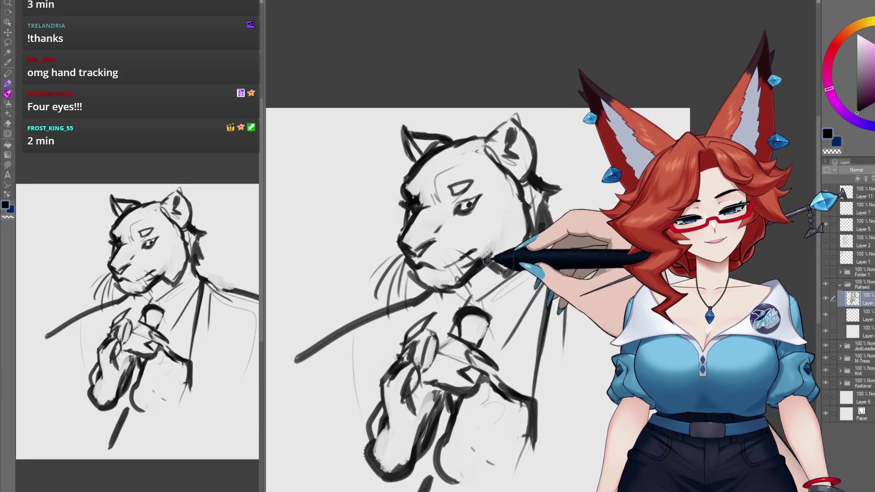
pyautogui.moveTo(511, 233); pyautogui.dragTo(510, 236)
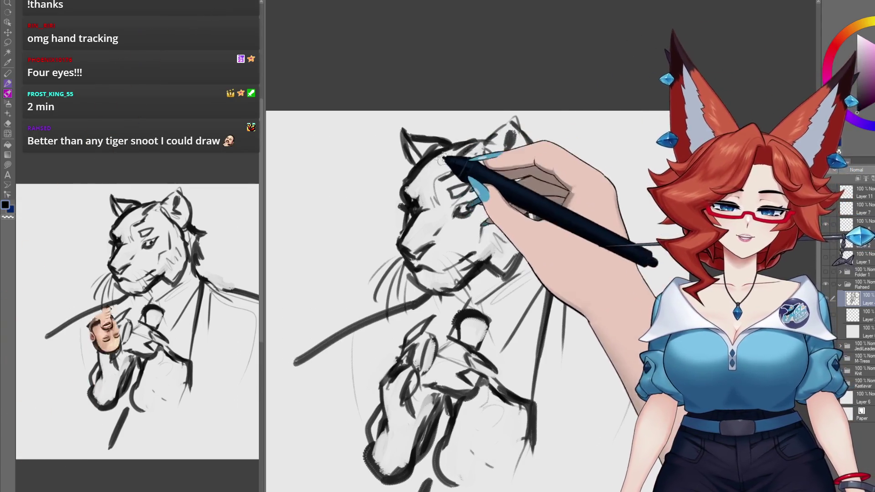
pyautogui.moveTo(446, 179)
pyautogui.mouseDown()
pyautogui.moveTo(431, 172)
pyautogui.moveTo(474, 171)
pyautogui.mouseUp()
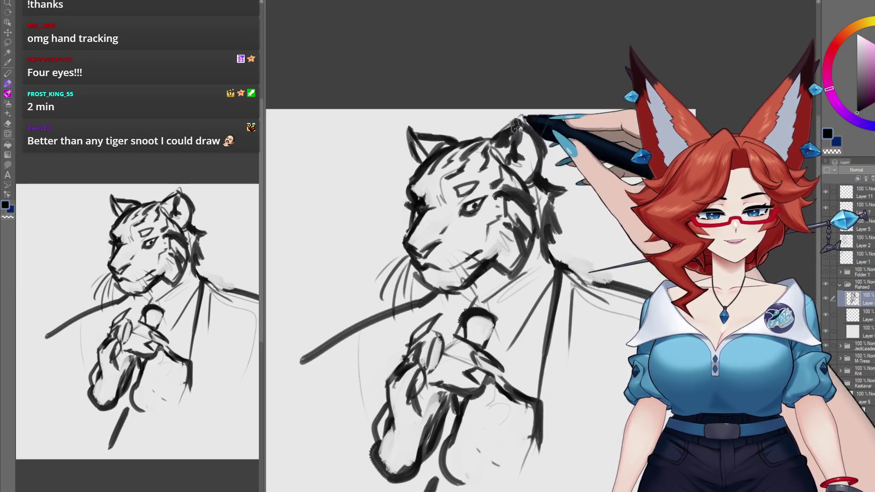
# Step: Fill in the tiger's ear darker, then bring the lower body into view
pyautogui.moveTo(515, 124); pyautogui.dragTo(522, 119)
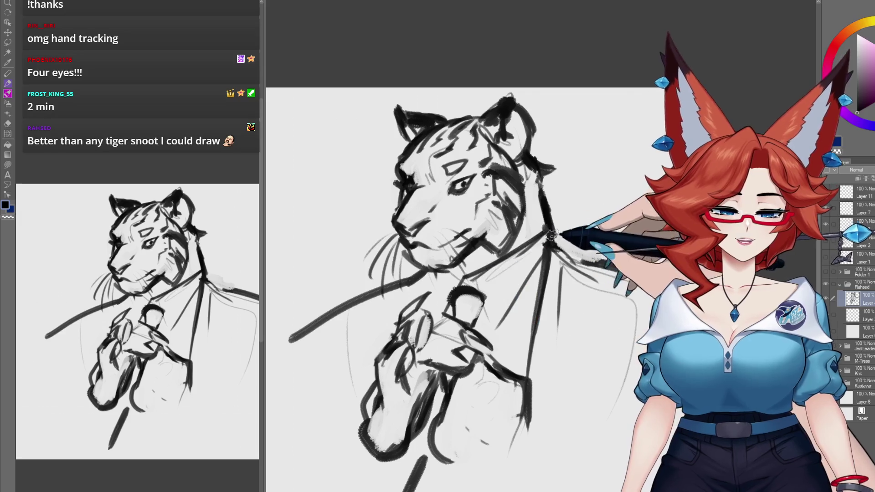
pyautogui.moveTo(535, 296); pyautogui.dragTo(531, 281)
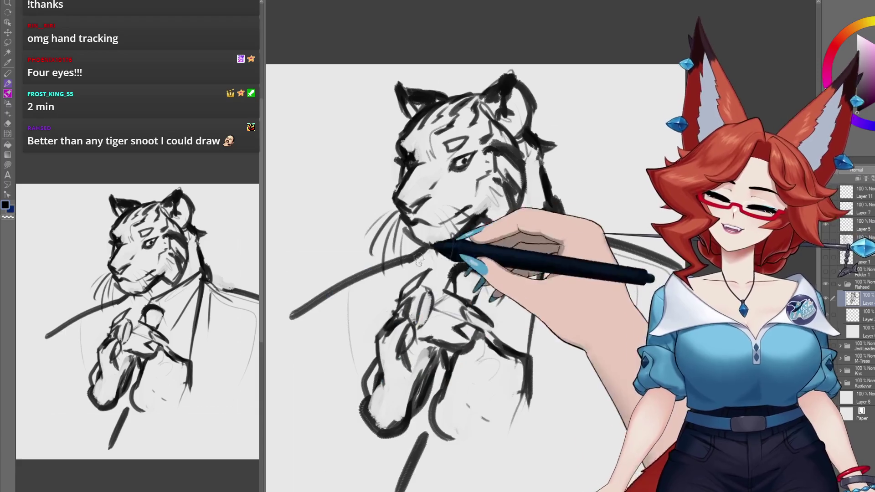
pyautogui.moveTo(406, 240); pyautogui.dragTo(391, 227)
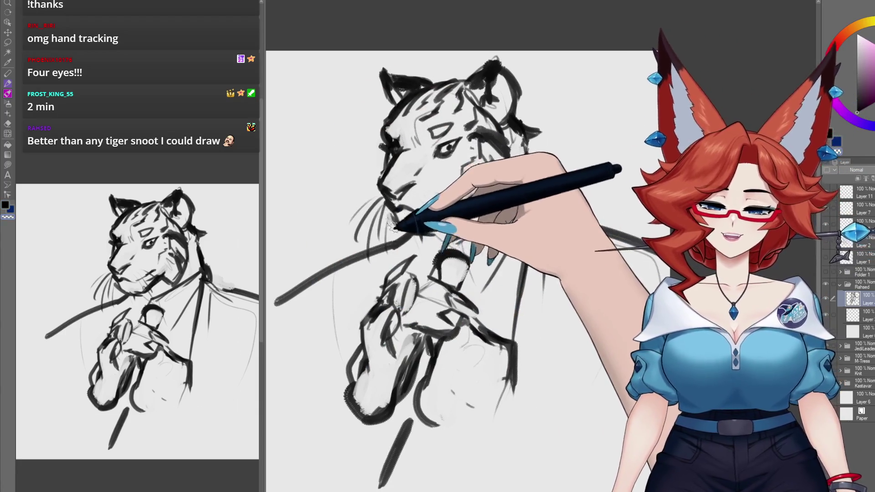
pyautogui.moveTo(477, 312)
pyautogui.mouseDown()
pyautogui.moveTo(472, 281)
pyautogui.moveTo(456, 284)
pyautogui.mouseUp()
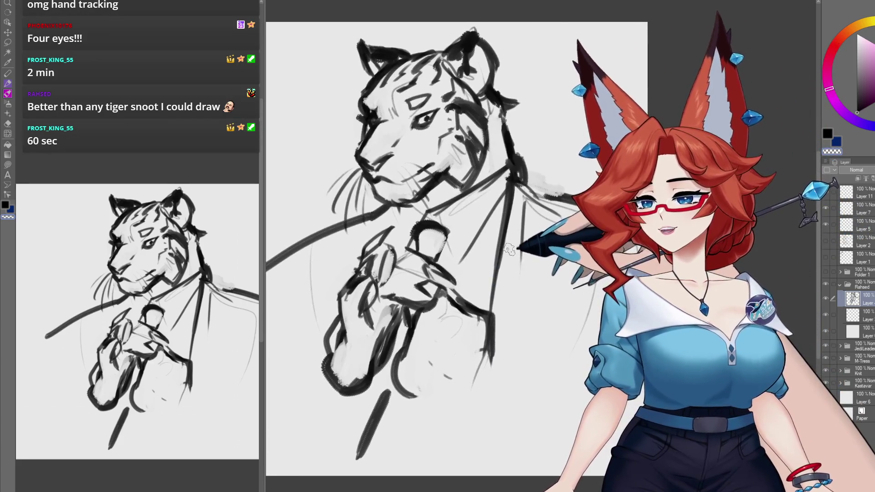
pyautogui.moveTo(570, 296); pyautogui.dragTo(571, 289)
# Step: Draw dark lines down the lower jacket, a shoulder curve and short jacket strokes
pyautogui.moveTo(495, 360); pyautogui.dragTo(450, 428)
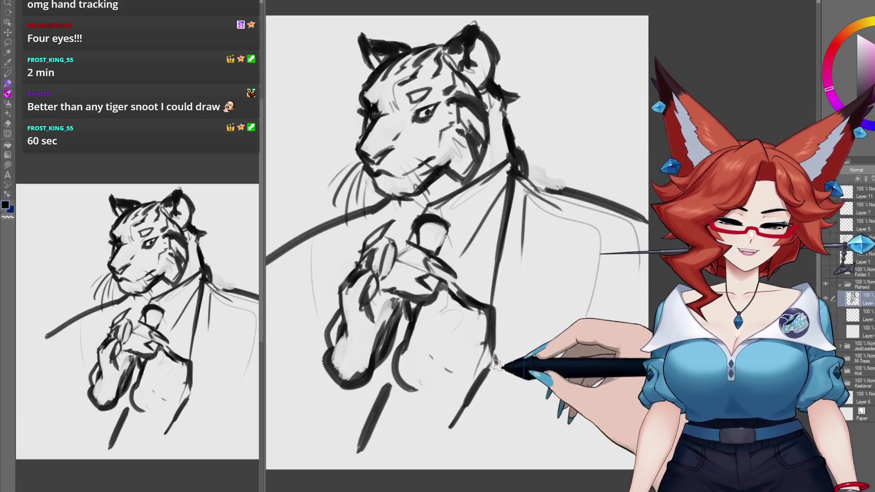
pyautogui.moveTo(499, 367)
pyautogui.mouseDown()
pyautogui.moveTo(466, 430)
pyautogui.moveTo(524, 380)
pyautogui.moveTo(554, 412)
pyautogui.mouseUp()
pyautogui.moveTo(647, 226); pyautogui.dragTo(546, 294)
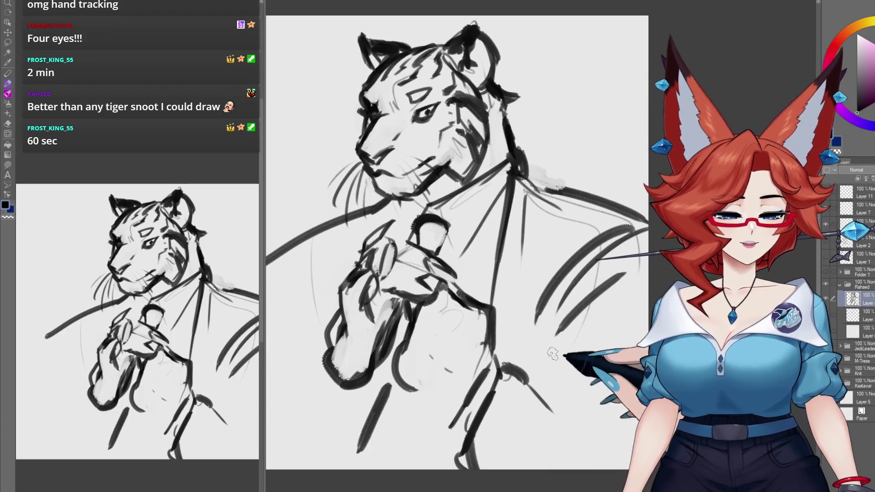
pyautogui.moveTo(557, 351); pyautogui.dragTo(629, 367)
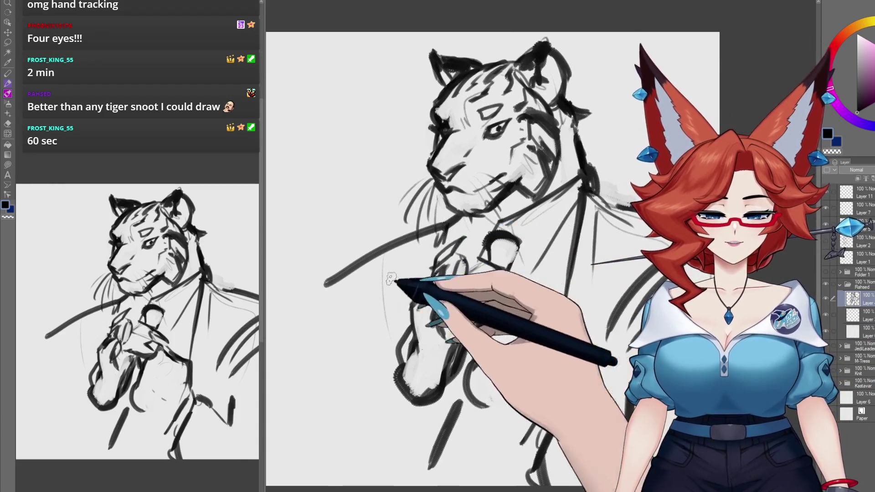
pyautogui.moveTo(310, 293); pyautogui.dragTo(319, 335)
# Step: Add the long diagonal arm line plus short strokes and dabs at lower left
pyautogui.moveTo(307, 377); pyautogui.dragTo(380, 331)
pyautogui.moveTo(465, 294)
pyautogui.mouseDown()
pyautogui.moveTo(346, 351)
pyautogui.moveTo(355, 424)
pyautogui.mouseUp()
pyautogui.moveTo(355, 396); pyautogui.dragTo(392, 364)
pyautogui.moveTo(538, 319); pyautogui.dragTo(546, 355)
pyautogui.moveTo(469, 360); pyautogui.dragTo(456, 379)
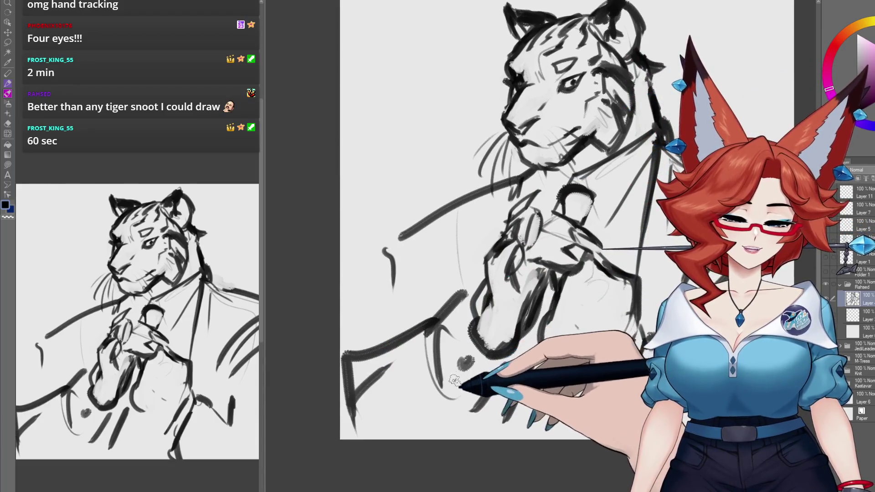
pyautogui.moveTo(431, 328); pyautogui.dragTo(435, 385)
pyautogui.moveTo(524, 364); pyautogui.dragTo(432, 412)
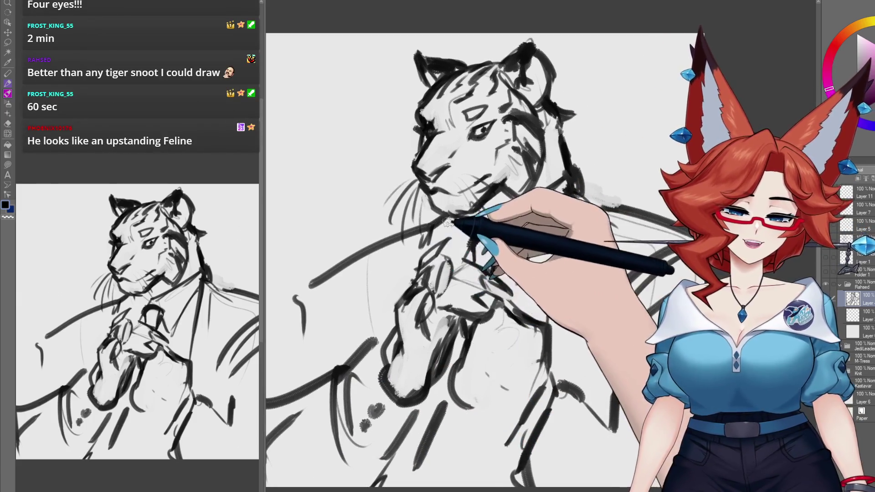
# Step: Bring the tiger's head back into view and select the layer below for colouring
pyautogui.moveTo(447, 246); pyautogui.dragTo(434, 296)
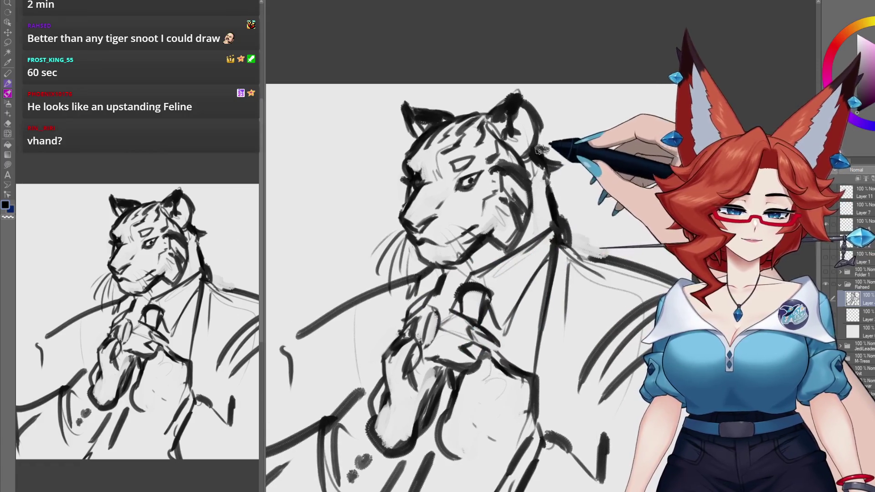
pyautogui.moveTo(483, 242); pyautogui.dragTo(488, 244)
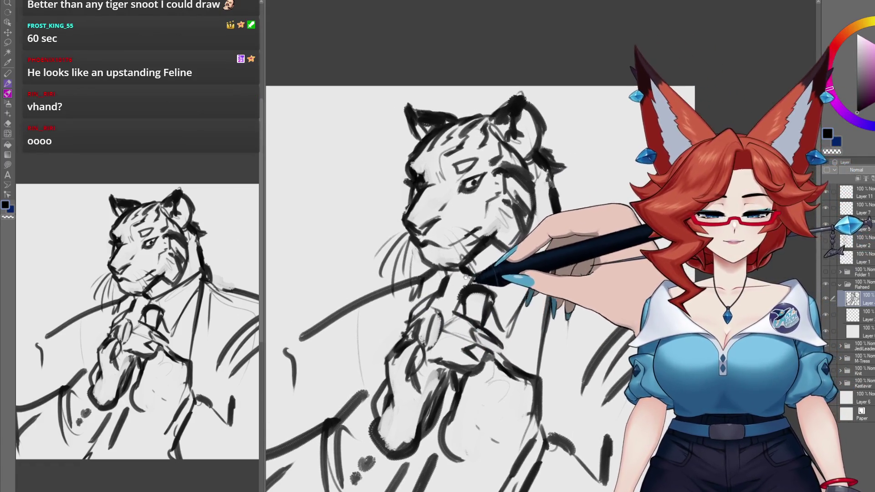
pyautogui.click(861, 316)
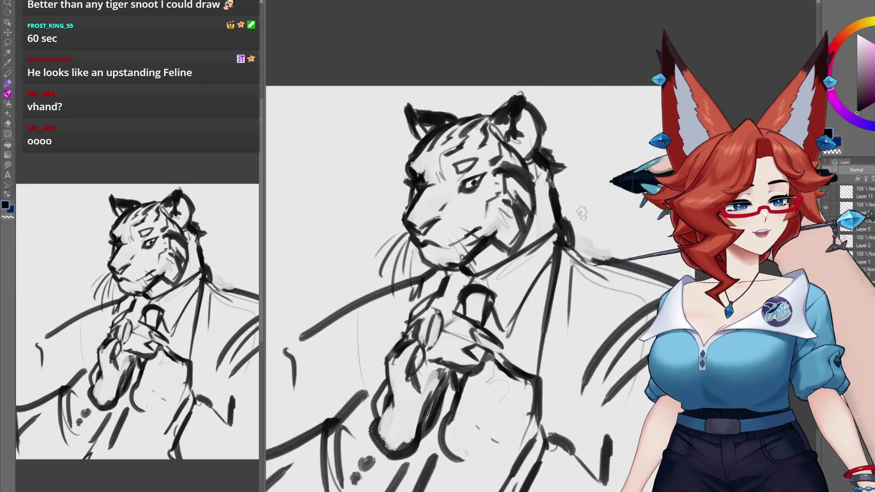
# Step: Paint salmon-orange fur over the tiger's forehead and around its eye
pyautogui.click(841, 36)
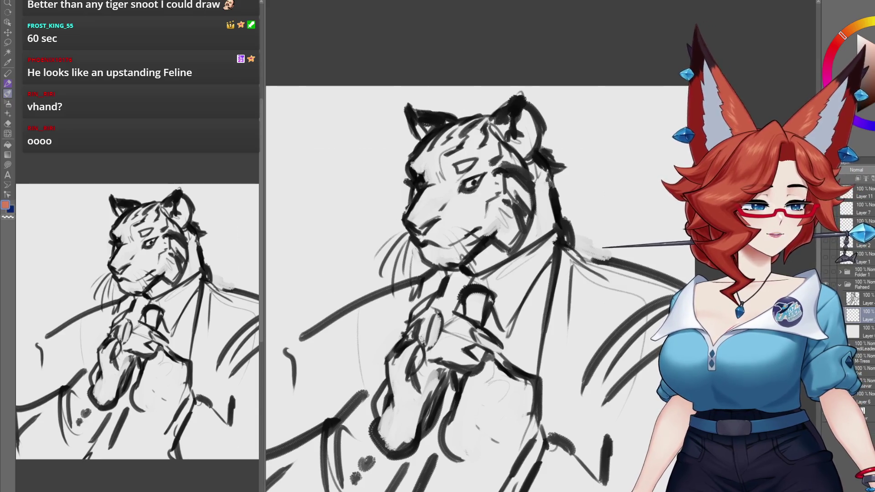
pyautogui.moveTo(567, 259); pyautogui.dragTo(538, 243)
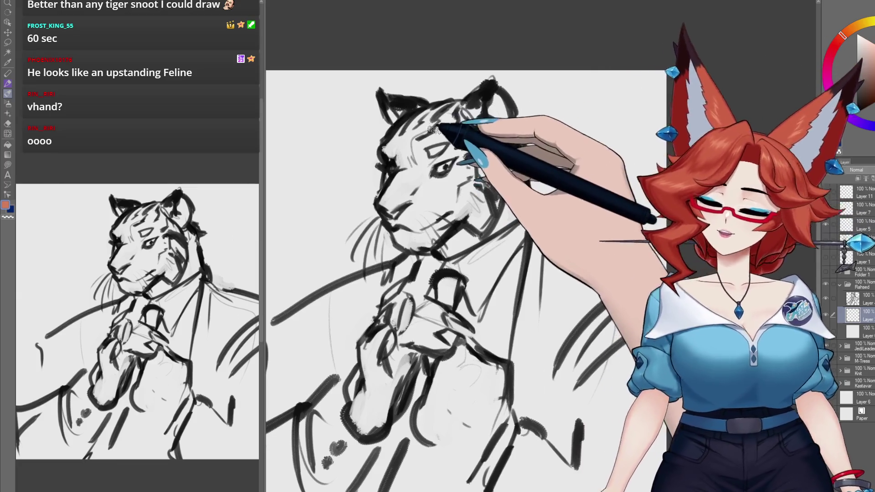
pyautogui.moveTo(460, 116)
pyautogui.mouseDown()
pyautogui.moveTo(418, 111)
pyautogui.moveTo(439, 116)
pyautogui.mouseUp()
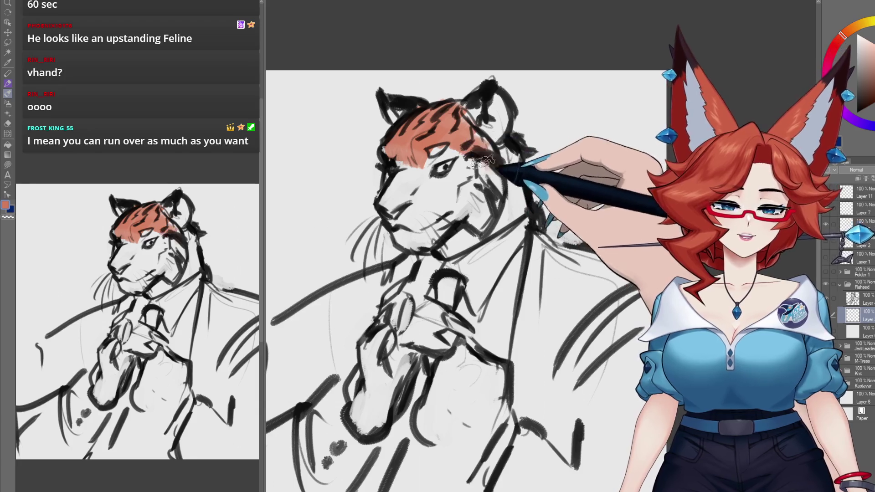
pyautogui.moveTo(467, 150)
pyautogui.mouseDown()
pyautogui.moveTo(396, 185)
pyautogui.moveTo(479, 191)
pyautogui.moveTo(456, 223)
pyautogui.mouseUp()
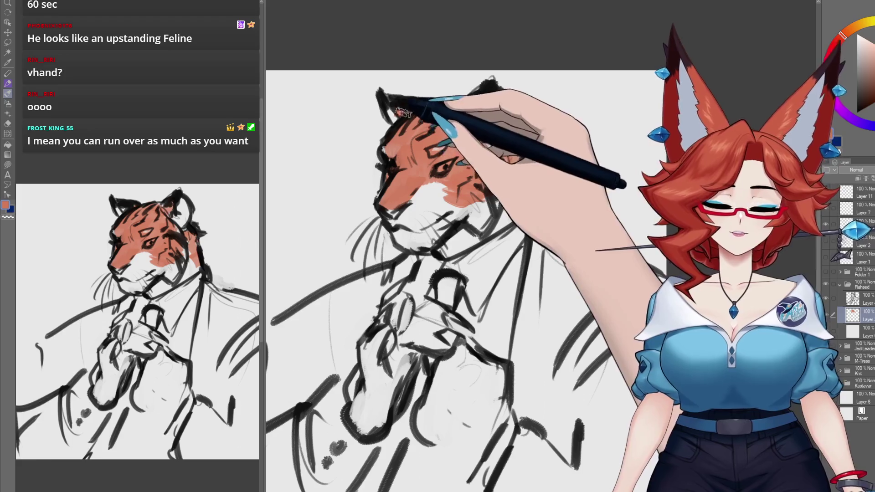
# Step: Paint salmon-orange over the tiger's hand and lower arm
pyautogui.moveTo(568, 243)
pyautogui.mouseDown()
pyautogui.moveTo(558, 233)
pyautogui.moveTo(567, 194)
pyautogui.mouseUp()
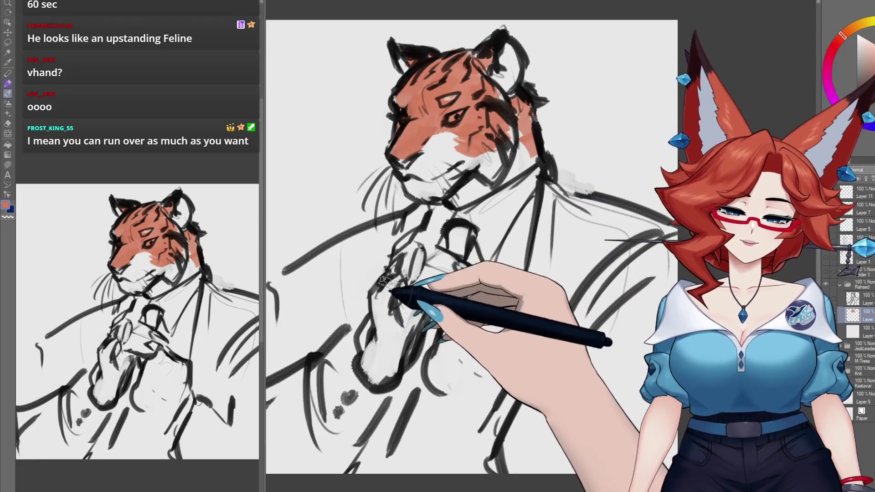
pyautogui.moveTo(401, 291)
pyautogui.mouseDown()
pyautogui.moveTo(381, 351)
pyautogui.moveTo(449, 253)
pyautogui.moveTo(401, 284)
pyautogui.moveTo(381, 371)
pyautogui.mouseUp()
pyautogui.moveTo(470, 315)
pyautogui.mouseDown()
pyautogui.moveTo(469, 385)
pyautogui.moveTo(498, 400)
pyautogui.moveTo(480, 390)
pyautogui.moveTo(511, 324)
pyautogui.mouseUp()
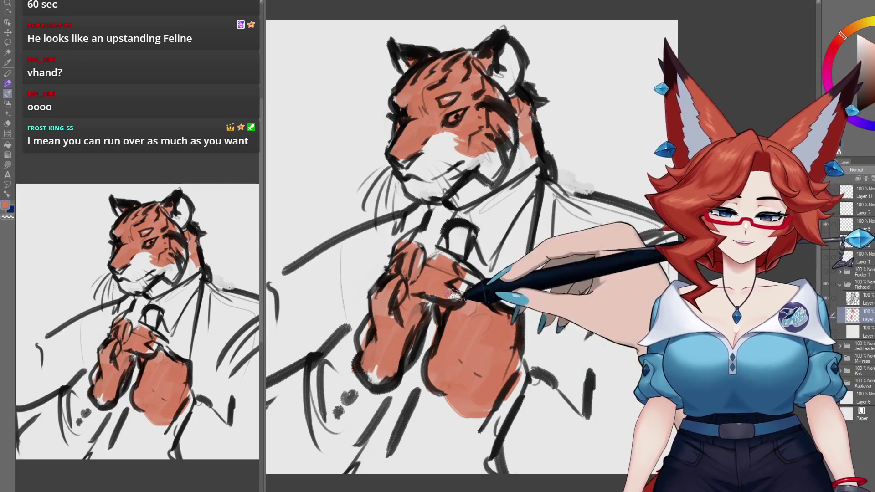
pyautogui.moveTo(401, 278); pyautogui.dragTo(406, 284)
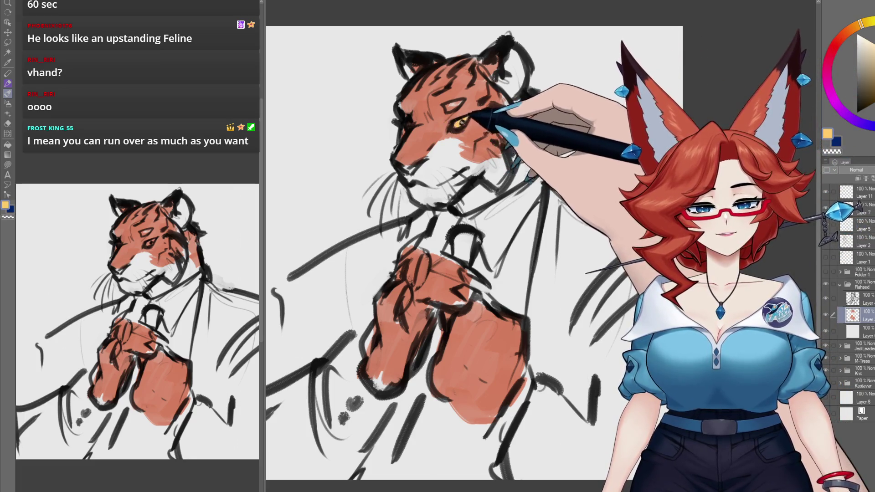
# Step: Fill the tiger's right jacket side and sleeve with dark purple-grey
pyautogui.moveTo(574, 243); pyautogui.dragTo(527, 165)
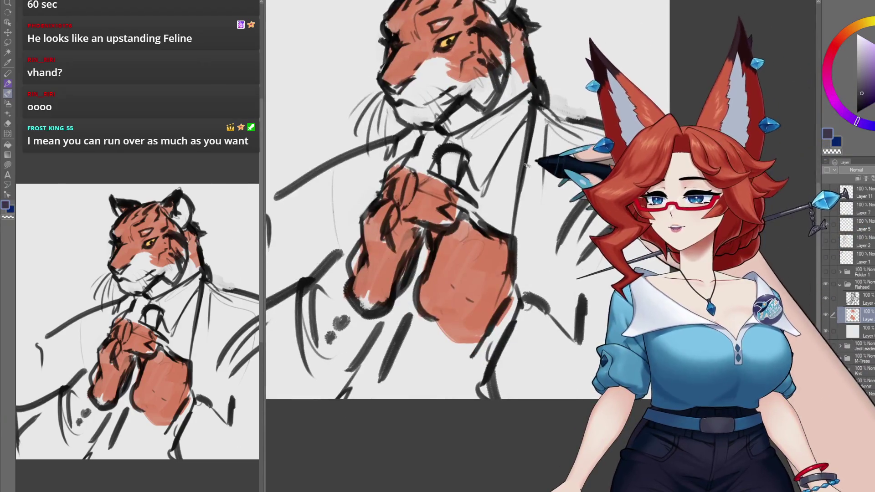
pyautogui.moveTo(540, 117)
pyautogui.mouseDown()
pyautogui.moveTo(526, 280)
pyautogui.moveTo(533, 291)
pyautogui.mouseUp()
pyautogui.moveTo(578, 146); pyautogui.dragTo(547, 319)
pyautogui.moveTo(592, 128); pyautogui.dragTo(601, 159)
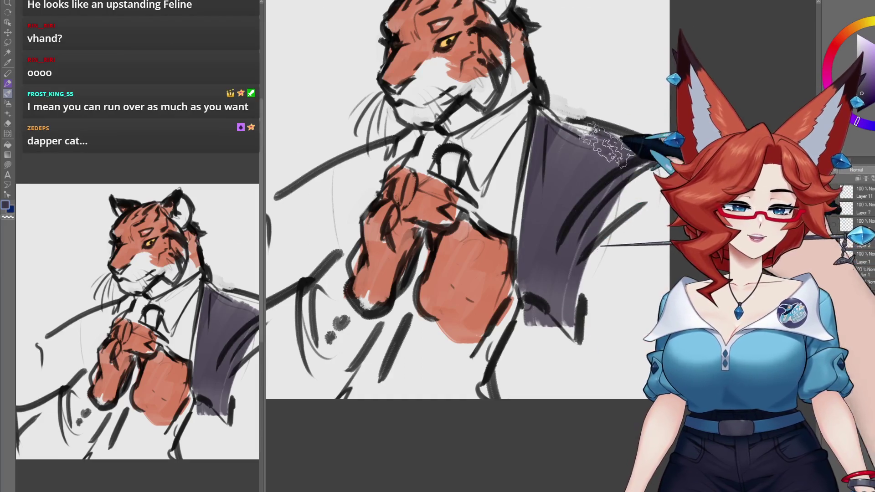
pyautogui.moveTo(593, 292)
pyautogui.mouseDown()
pyautogui.moveTo(569, 387)
pyautogui.moveTo(524, 339)
pyautogui.mouseUp()
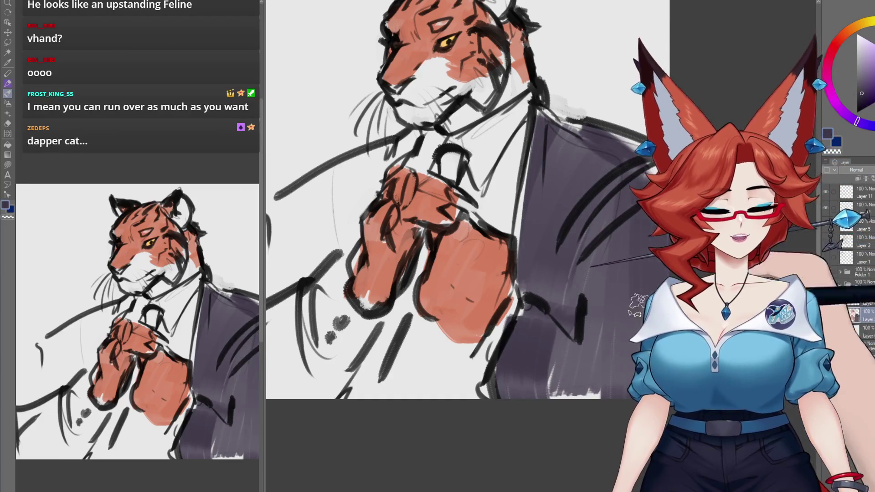
# Step: Paint the left jacket side and lower jacket below the hands purple-grey
pyautogui.moveTo(638, 305); pyautogui.dragTo(704, 324)
pyautogui.moveTo(469, 178); pyautogui.dragTo(401, 282)
pyautogui.moveTo(440, 185); pyautogui.dragTo(355, 257)
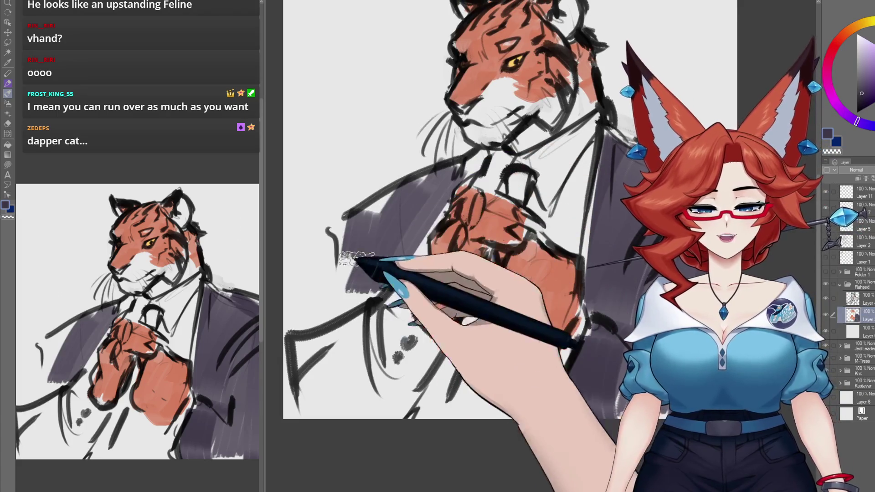
pyautogui.moveTo(524, 255); pyautogui.dragTo(401, 221)
pyautogui.moveTo(437, 273); pyautogui.dragTo(381, 322)
pyautogui.moveTo(473, 337); pyautogui.dragTo(410, 401)
pyautogui.moveTo(438, 346); pyautogui.dragTo(392, 396)
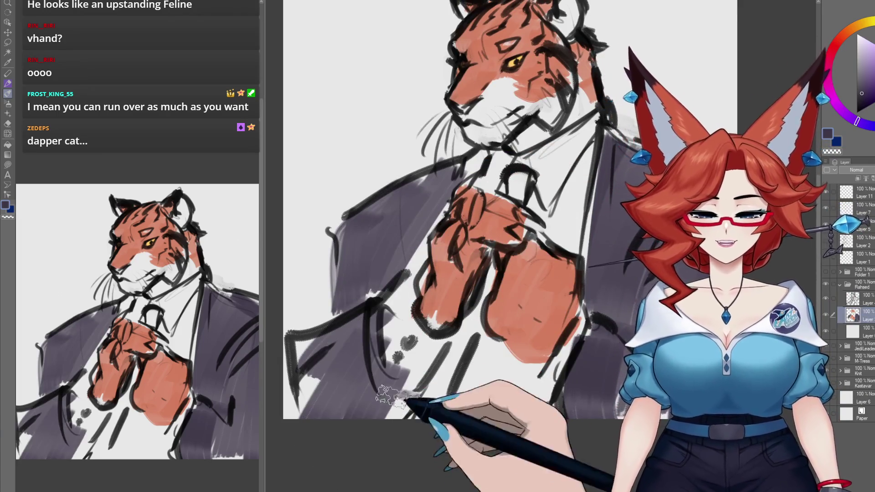
pyautogui.moveTo(475, 376)
pyautogui.mouseDown()
pyautogui.moveTo(450, 392)
pyautogui.moveTo(447, 420)
pyautogui.mouseUp()
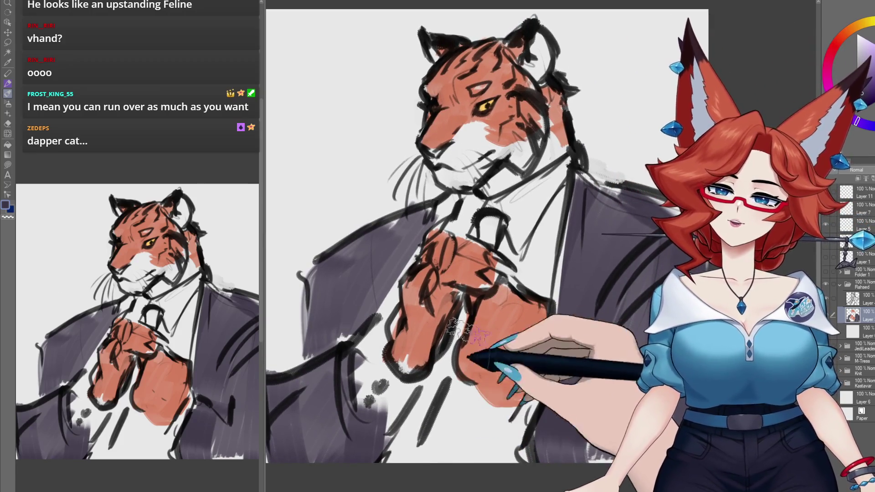
# Step: Paint the shirt around the tie white and brush the tie blue, widening it below the hands
pyautogui.keyDown('alt'); pyautogui.click(460, 124); pyautogui.keyUp('alt')
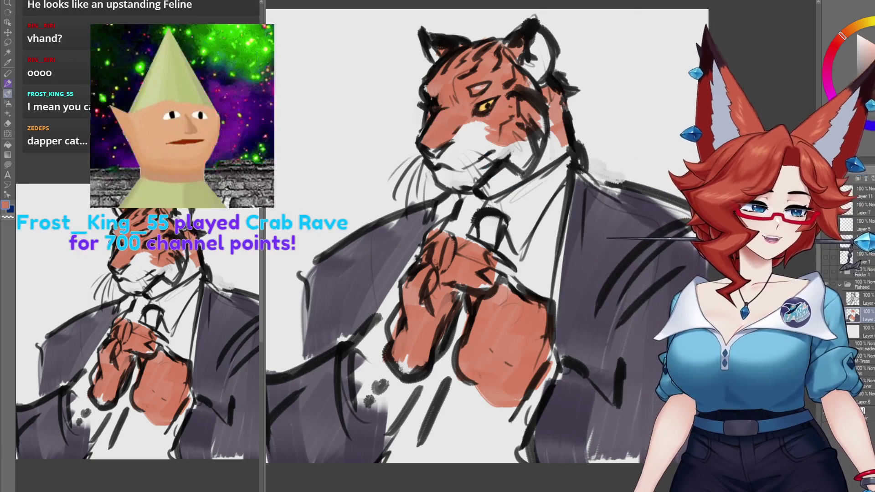
pyautogui.keyDown('alt'); pyautogui.click(496, 214); pyautogui.keyUp('alt')
pyautogui.moveTo(485, 219)
pyautogui.mouseDown()
pyautogui.moveTo(484, 241)
pyautogui.moveTo(492, 244)
pyautogui.mouseUp()
pyautogui.moveTo(451, 378); pyautogui.dragTo(426, 460)
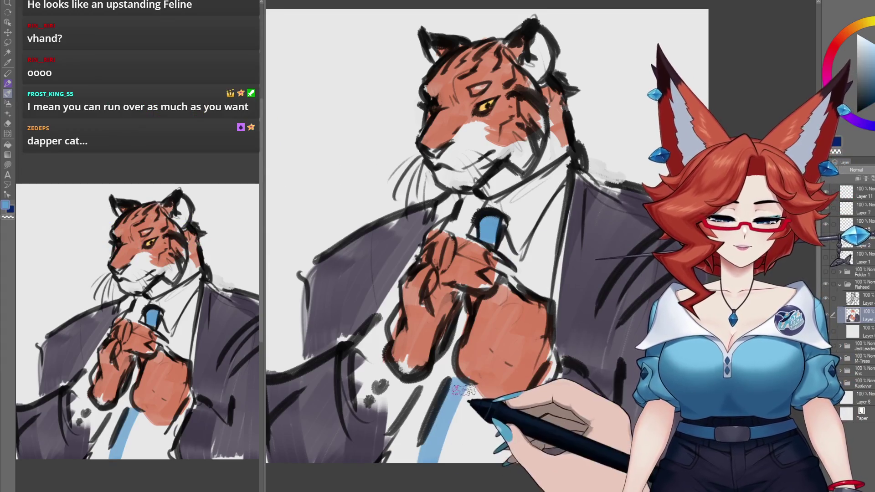
pyautogui.moveTo(465, 389)
pyautogui.mouseDown()
pyautogui.moveTo(483, 460)
pyautogui.moveTo(440, 426)
pyautogui.mouseUp()
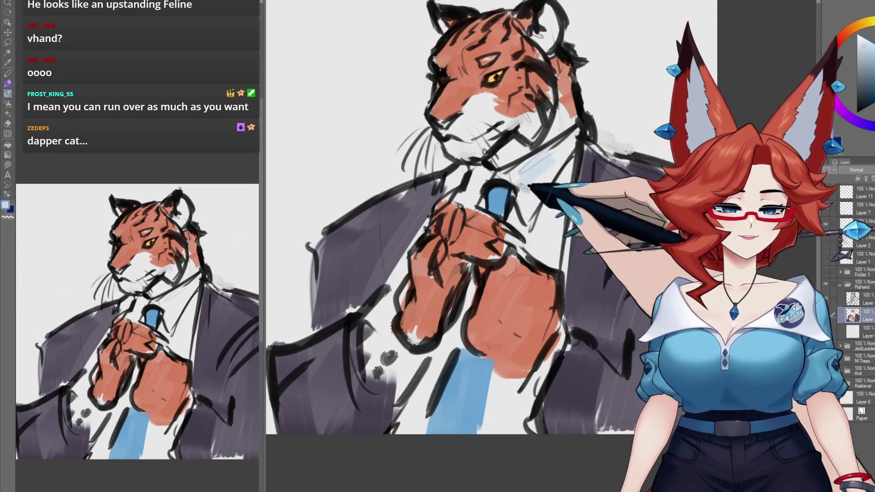
pyautogui.scroll(2, 795, 79)
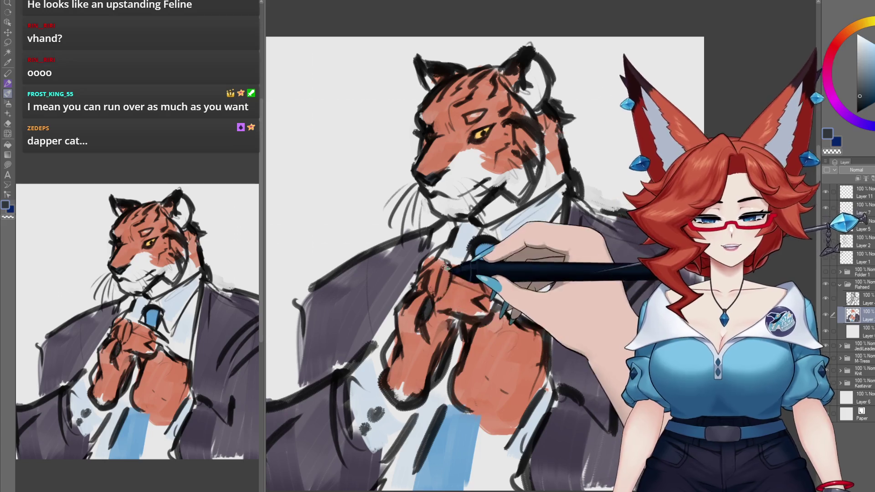
# Step: Add dark claw strokes to the tiger's paws, then zoom out to show the whole portrait
pyautogui.moveTo(435, 281); pyautogui.dragTo(423, 282)
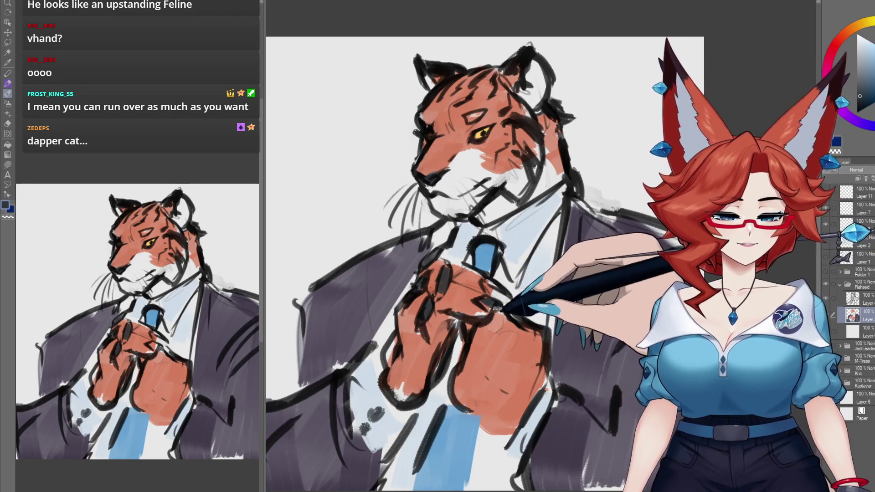
pyautogui.moveTo(541, 333); pyautogui.dragTo(546, 303)
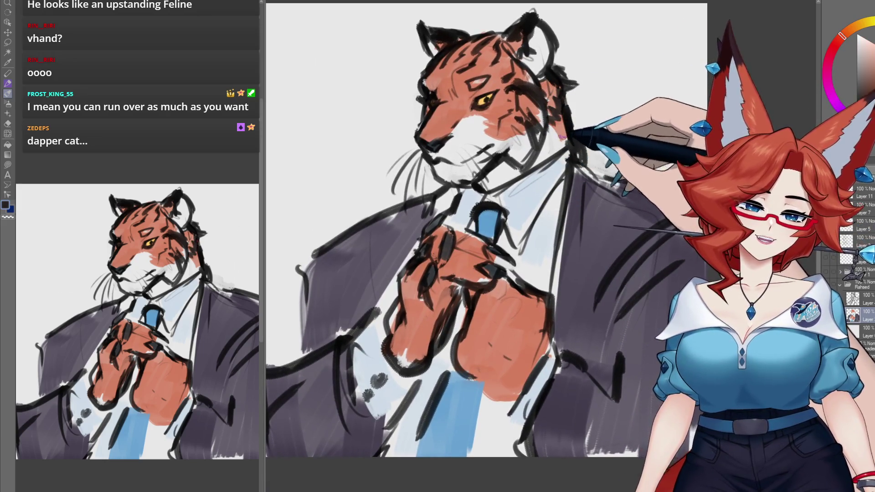
pyautogui.moveTo(623, 320); pyautogui.dragTo(608, 304)
pyautogui.scroll(-2, 608, 305)
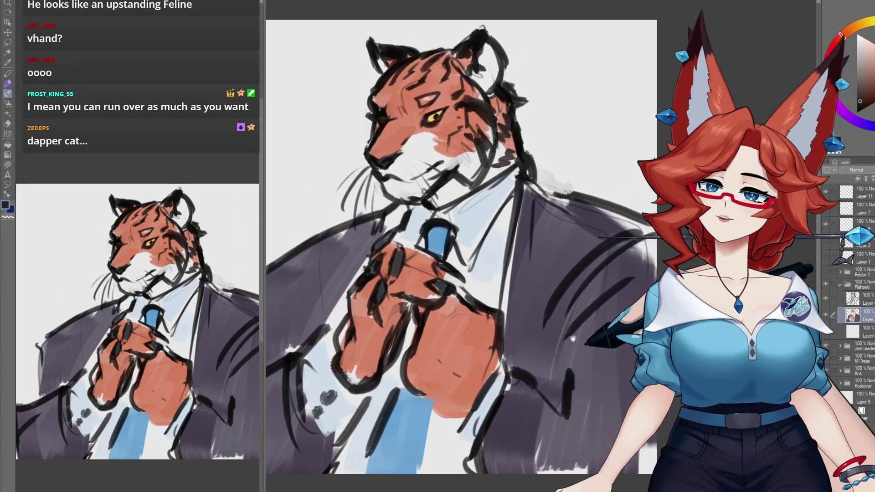
pyautogui.scroll(-3, 591, 320)
pyautogui.moveTo(590, 320); pyautogui.dragTo(586, 321)
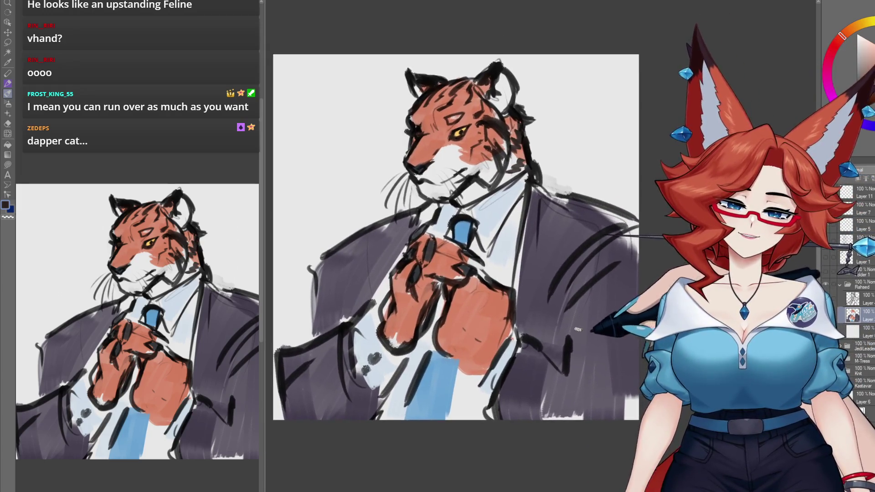
# Step: Duplicate the Folder 1 layer group and hide the tiger drawing's folder, leaving a blank canvas
pyautogui.click(840, 285)
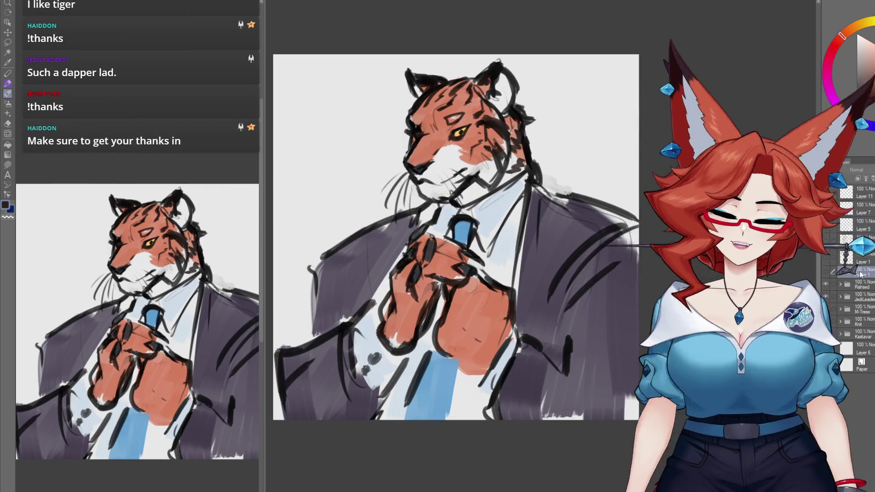
pyautogui.hotkey('ctrl', 'c')
pyautogui.hotkey('ctrl', 'v')
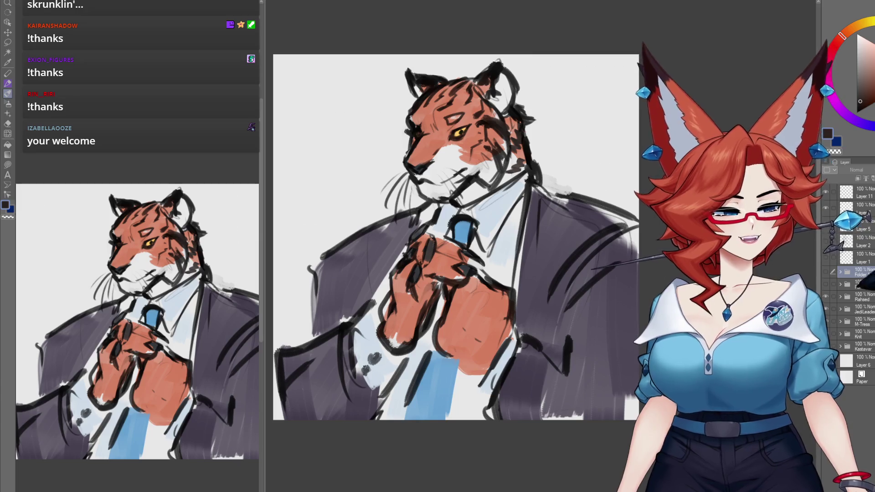
pyautogui.click(826, 285)
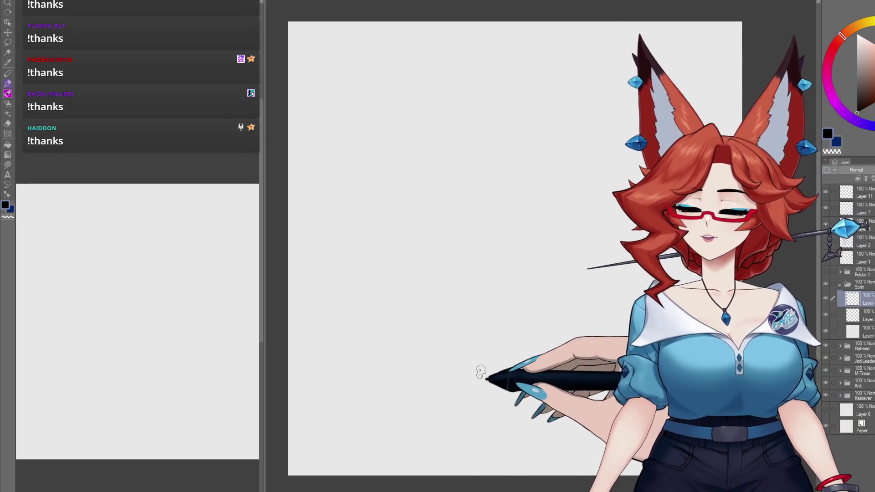
pyautogui.moveTo(481, 370); pyautogui.dragTo(493, 366)
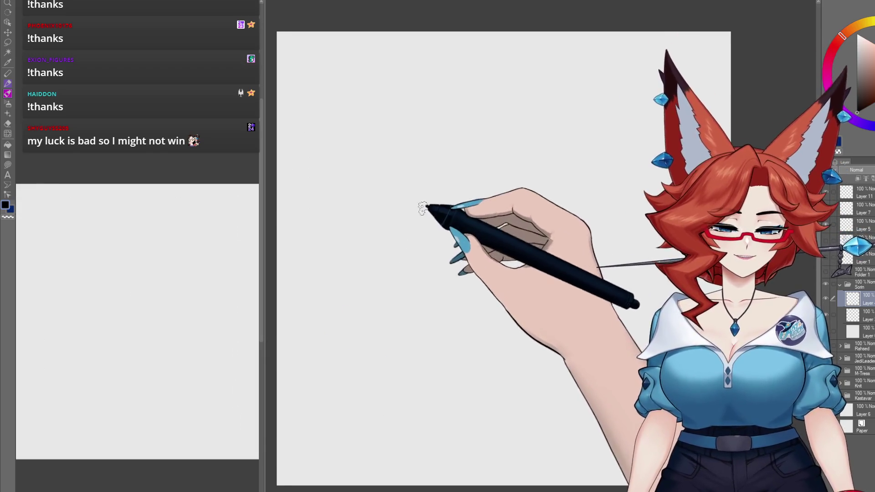
# Step: Pencil the rough head outline strokes and the curved jaw line
pyautogui.moveTo(417, 200)
pyautogui.mouseDown()
pyautogui.moveTo(387, 199)
pyautogui.moveTo(384, 248)
pyautogui.mouseUp()
pyautogui.moveTo(417, 199)
pyautogui.mouseDown()
pyautogui.moveTo(435, 178)
pyautogui.moveTo(455, 198)
pyautogui.mouseUp()
pyautogui.moveTo(412, 225); pyautogui.dragTo(431, 218)
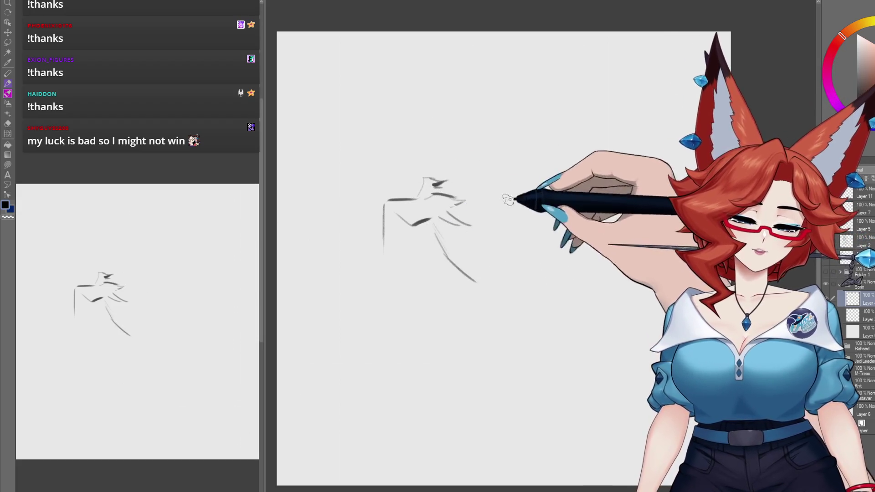
pyautogui.moveTo(514, 237); pyautogui.dragTo(478, 283)
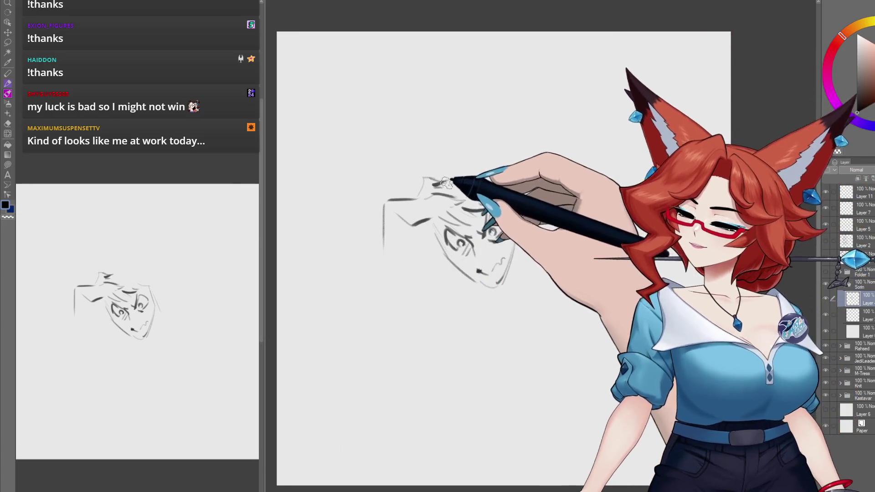
# Step: Sketch hair strokes along the top of the head and darken the eye
pyautogui.moveTo(453, 160)
pyautogui.mouseDown()
pyautogui.moveTo(468, 157)
pyautogui.moveTo(476, 181)
pyautogui.mouseUp()
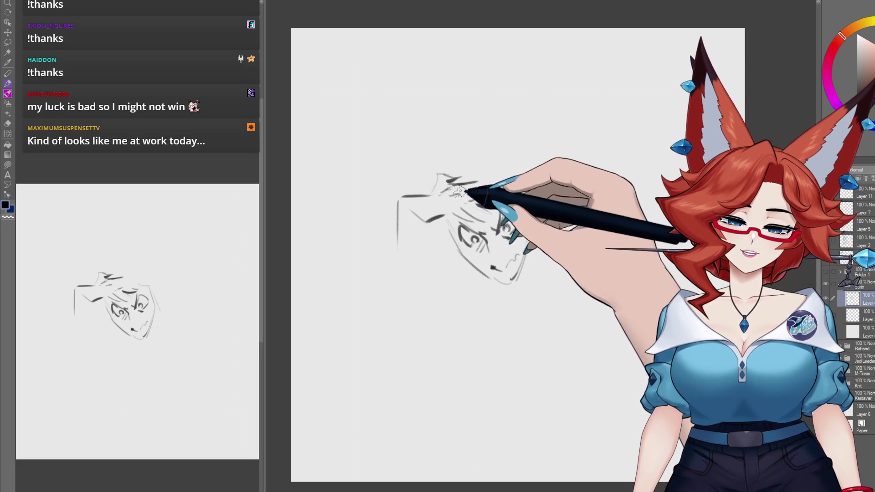
pyautogui.moveTo(476, 190); pyautogui.dragTo(461, 186)
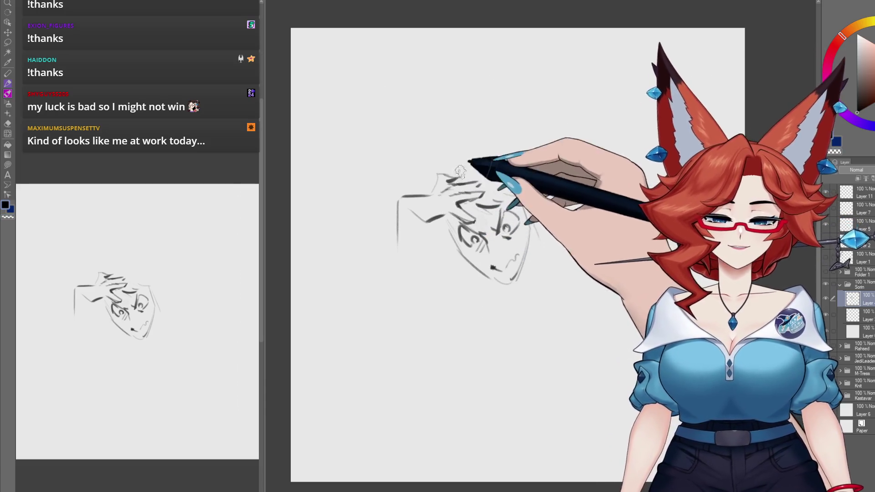
pyautogui.moveTo(496, 244); pyautogui.dragTo(479, 227)
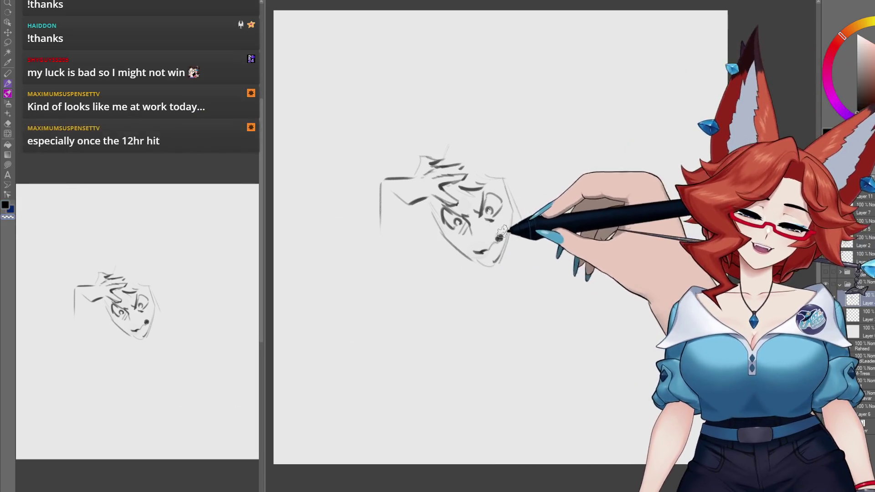
pyautogui.moveTo(491, 210); pyautogui.dragTo(487, 206)
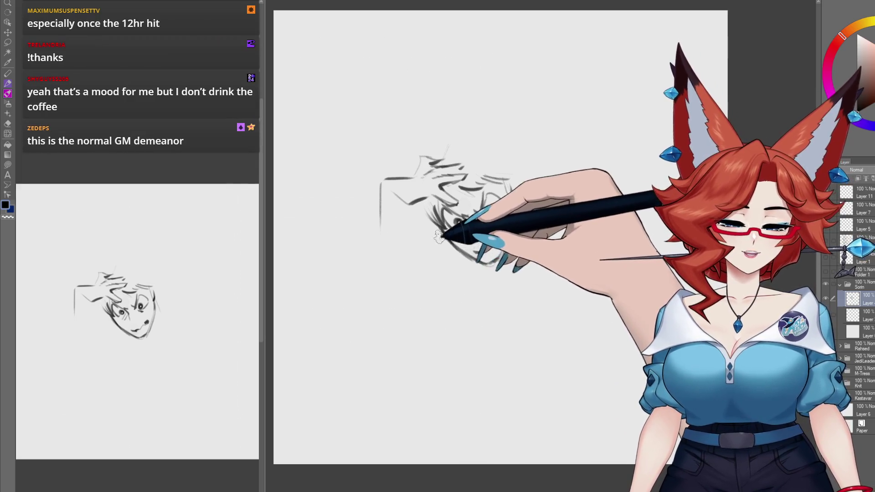
# Step: Draw the shoulder line below the face and a shape right of the head
pyautogui.moveTo(426, 246); pyautogui.dragTo(483, 300)
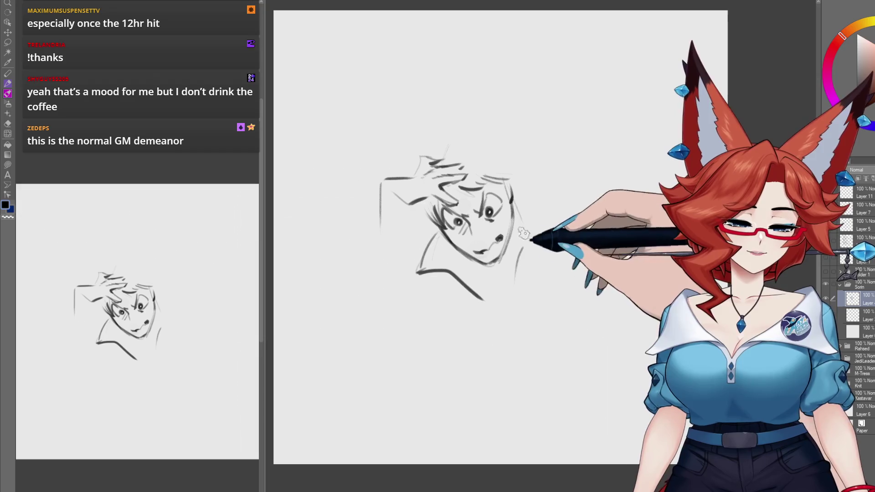
pyautogui.moveTo(515, 200); pyautogui.dragTo(519, 230)
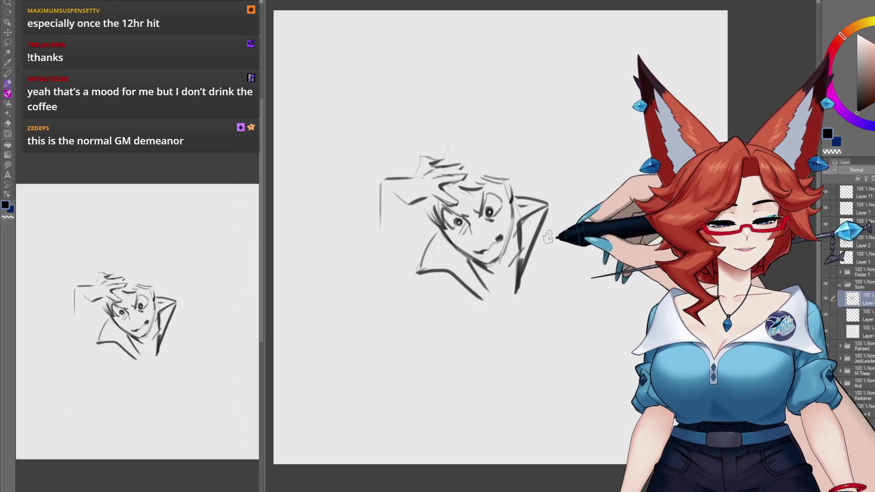
pyautogui.moveTo(417, 245); pyautogui.dragTo(410, 247)
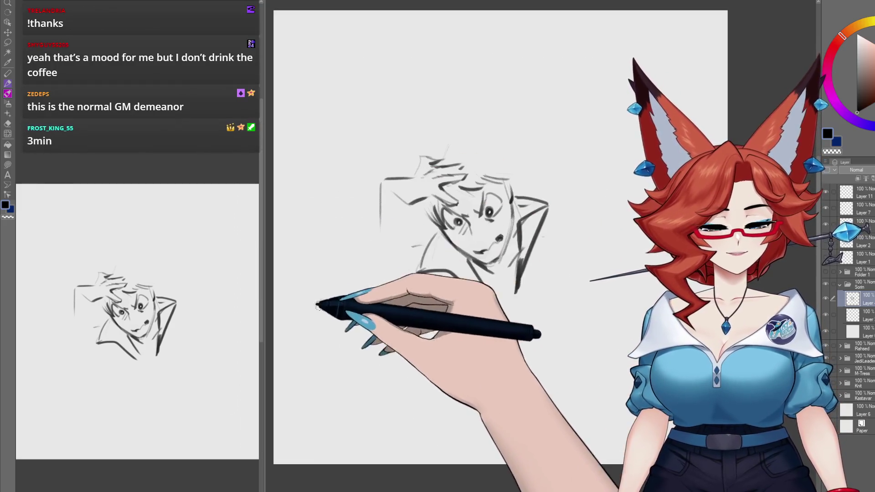
# Step: Sketch the slumped back and body, the arms, and the long desk edge
pyautogui.moveTo(381, 190)
pyautogui.mouseDown()
pyautogui.moveTo(319, 321)
pyautogui.moveTo(332, 282)
pyautogui.moveTo(363, 279)
pyautogui.mouseUp()
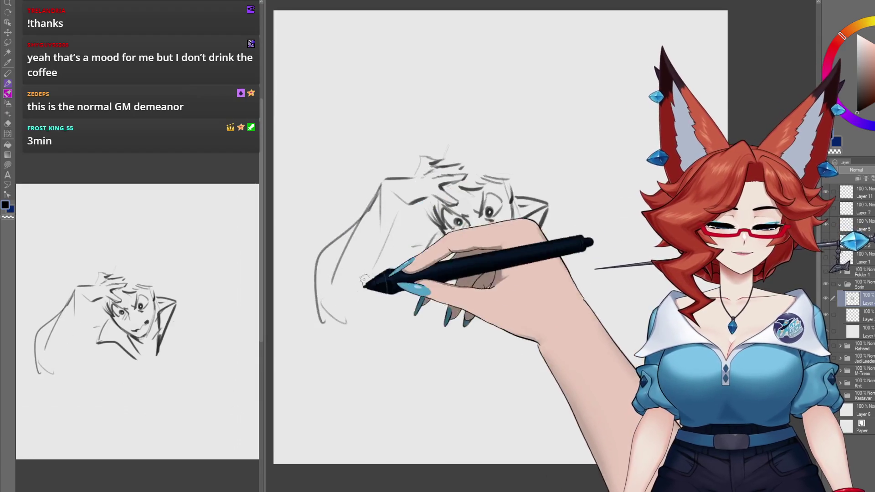
pyautogui.moveTo(400, 201); pyautogui.dragTo(367, 314)
pyautogui.moveTo(454, 293); pyautogui.dragTo(287, 315)
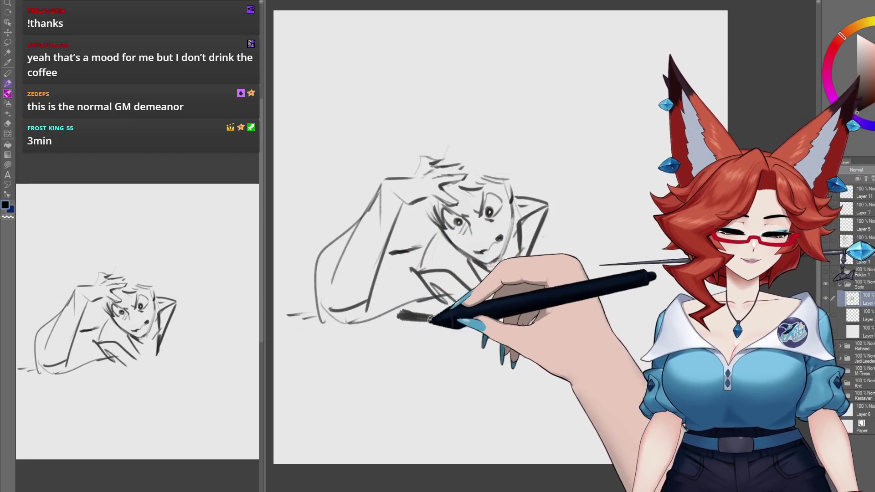
pyautogui.moveTo(430, 319); pyautogui.dragTo(628, 326)
pyautogui.moveTo(306, 311); pyautogui.dragTo(276, 307)
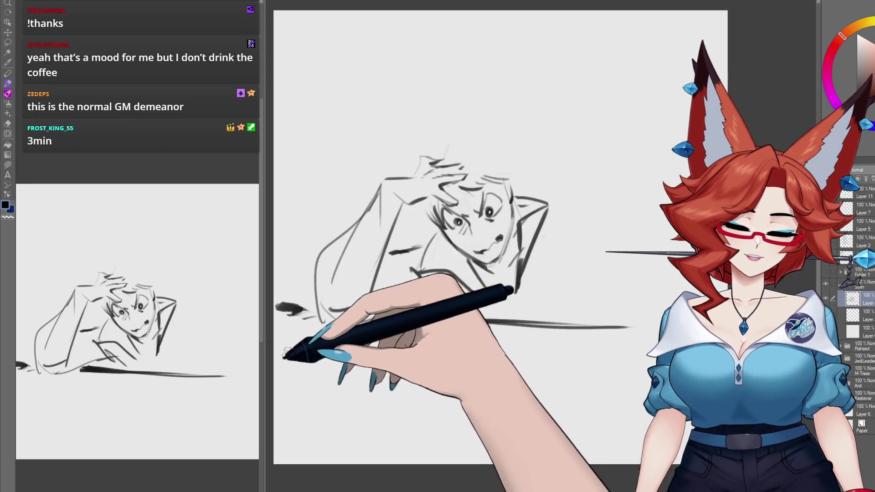
pyautogui.moveTo(412, 270); pyautogui.dragTo(483, 299)
pyautogui.moveTo(391, 313); pyautogui.dragTo(592, 325)
# Step: Rough in the boxes below the desk, the desk side, and a chair back at right
pyautogui.moveTo(288, 352)
pyautogui.mouseDown()
pyautogui.moveTo(444, 337)
pyautogui.moveTo(341, 394)
pyautogui.mouseUp()
pyautogui.moveTo(599, 310); pyautogui.dragTo(576, 391)
pyautogui.moveTo(603, 288); pyautogui.dragTo(661, 285)
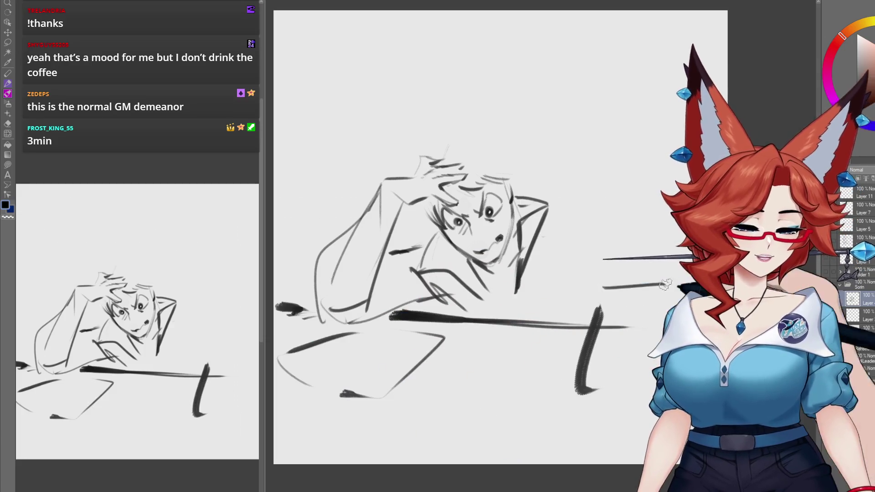
pyautogui.moveTo(625, 234); pyautogui.dragTo(683, 213)
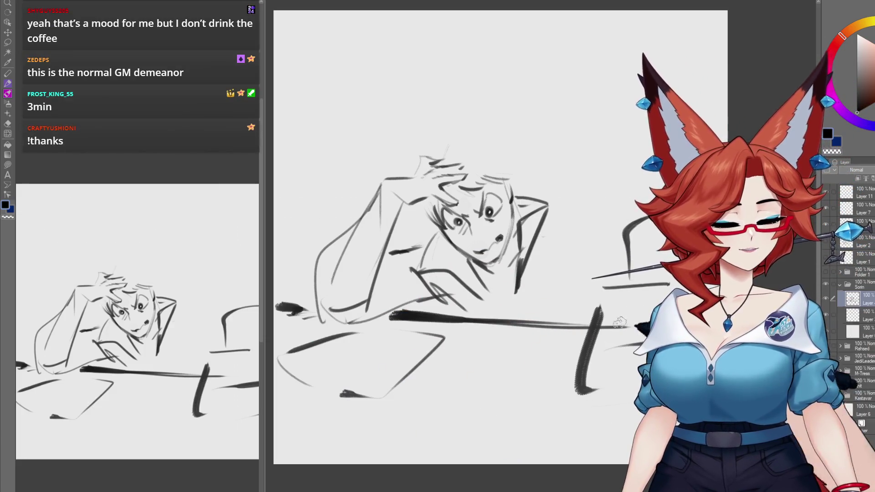
pyautogui.moveTo(539, 390); pyautogui.dragTo(565, 416)
pyautogui.moveTo(508, 382); pyautogui.dragTo(537, 382)
pyautogui.moveTo(556, 385)
pyautogui.mouseDown()
pyautogui.moveTo(471, 392)
pyautogui.moveTo(476, 463)
pyautogui.moveTo(567, 458)
pyautogui.mouseUp()
pyautogui.moveTo(291, 315); pyautogui.dragTo(303, 369)
pyautogui.moveTo(275, 403)
pyautogui.mouseDown()
pyautogui.moveTo(310, 391)
pyautogui.moveTo(316, 428)
pyautogui.mouseUp()
# Step: Add small oval objects, a hand on the desk, and a pointed ear above the head
pyautogui.moveTo(335, 384)
pyautogui.mouseDown()
pyautogui.moveTo(342, 417)
pyautogui.moveTo(378, 418)
pyautogui.mouseUp()
pyautogui.moveTo(453, 394); pyautogui.dragTo(446, 410)
pyautogui.moveTo(544, 350); pyautogui.dragTo(538, 367)
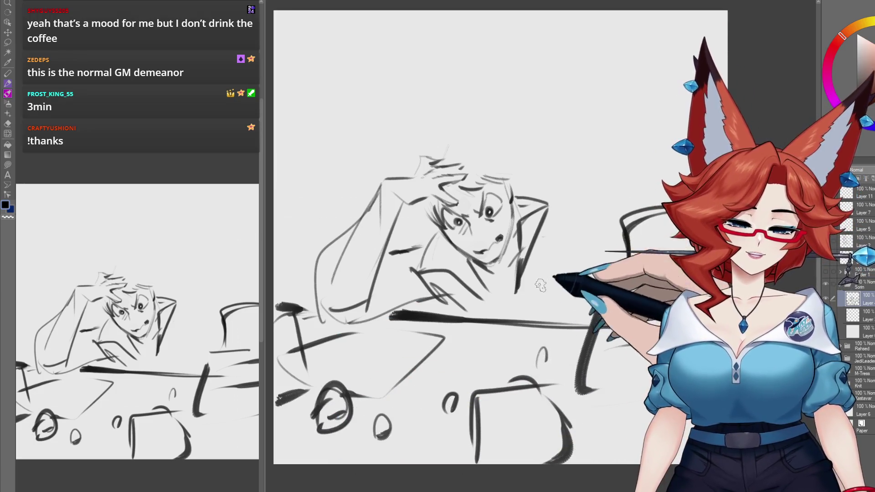
pyautogui.moveTo(559, 270); pyautogui.dragTo(555, 273)
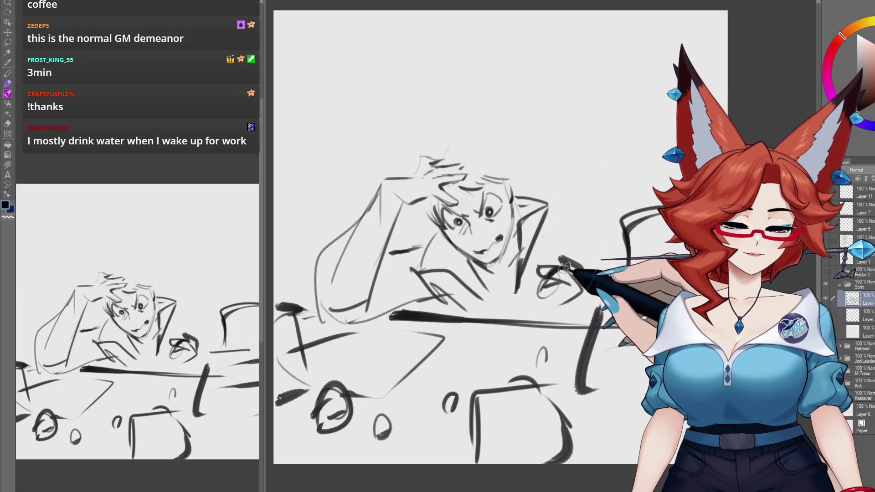
pyautogui.moveTo(547, 272)
pyautogui.mouseDown()
pyautogui.moveTo(529, 274)
pyautogui.moveTo(541, 310)
pyautogui.mouseUp()
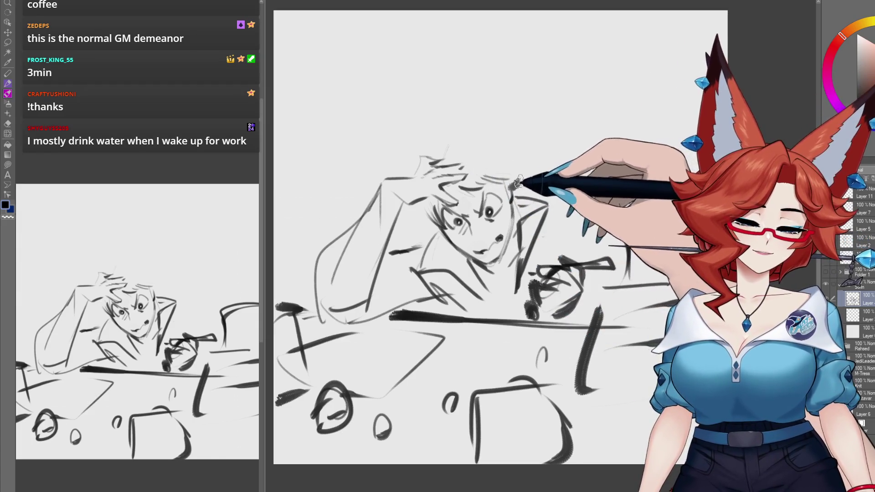
pyautogui.moveTo(518, 181); pyautogui.dragTo(538, 181)
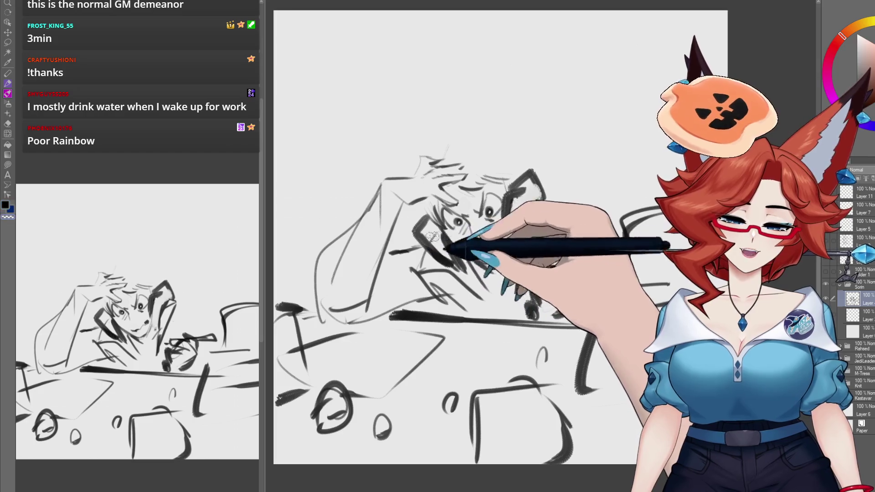
# Step: Draw the hand clutching the face and sketch spiky hair sweeping up from the head
pyautogui.moveTo(435, 247); pyautogui.dragTo(465, 276)
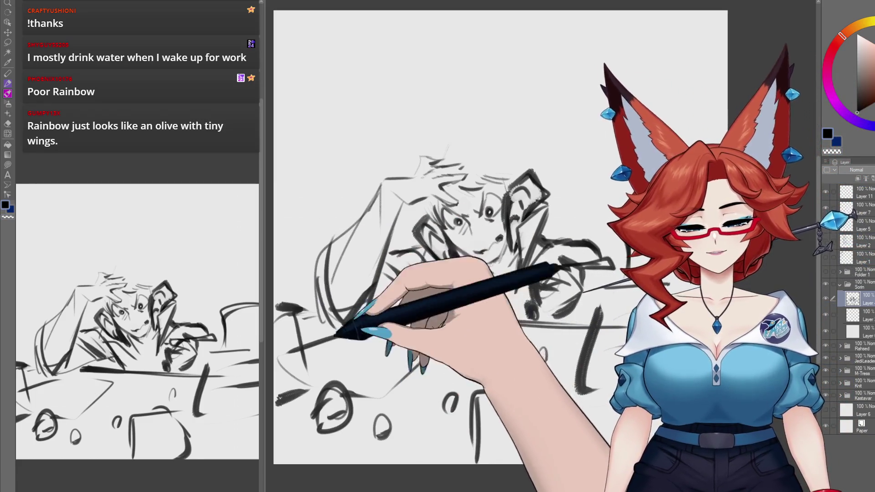
pyautogui.moveTo(488, 129); pyautogui.dragTo(478, 150)
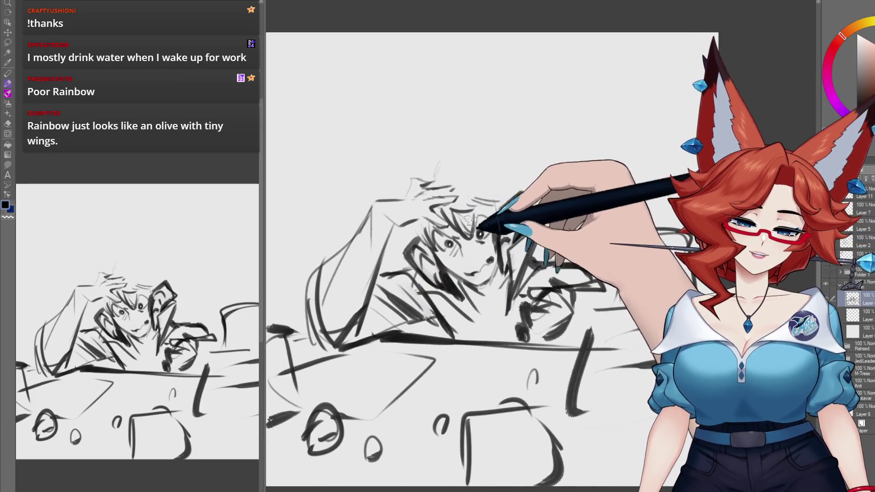
pyautogui.moveTo(473, 201); pyautogui.dragTo(471, 197)
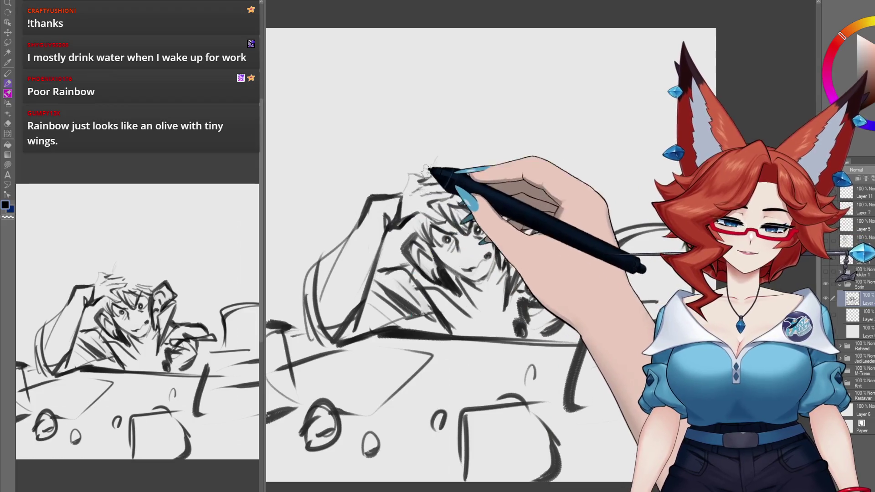
pyautogui.moveTo(416, 182)
pyautogui.mouseDown()
pyautogui.moveTo(424, 160)
pyautogui.moveTo(463, 138)
pyautogui.moveTo(481, 147)
pyautogui.mouseUp()
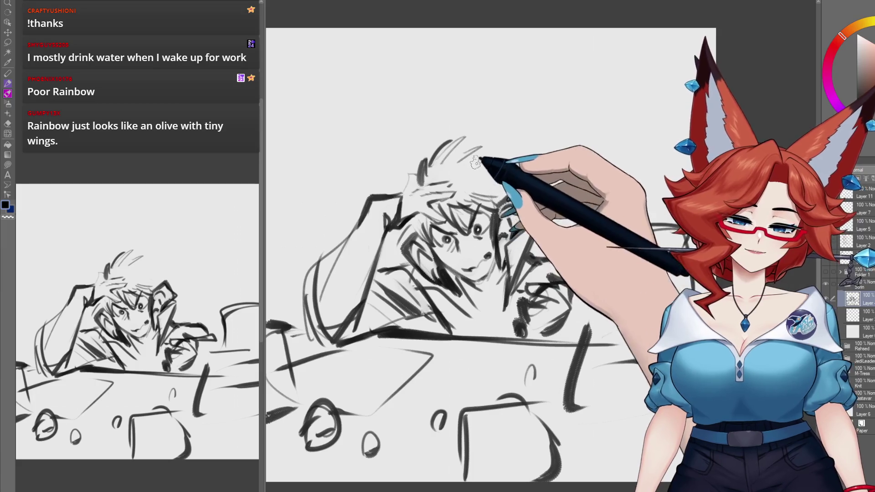
pyautogui.moveTo(488, 180)
pyautogui.mouseDown()
pyautogui.moveTo(508, 146)
pyautogui.moveTo(556, 118)
pyautogui.mouseUp()
# Step: Sketch antlers with upright tines rising on both sides of the head
pyautogui.moveTo(540, 85)
pyautogui.mouseDown()
pyautogui.moveTo(550, 119)
pyautogui.moveTo(608, 93)
pyautogui.mouseUp()
pyautogui.moveTo(587, 63); pyautogui.dragTo(611, 87)
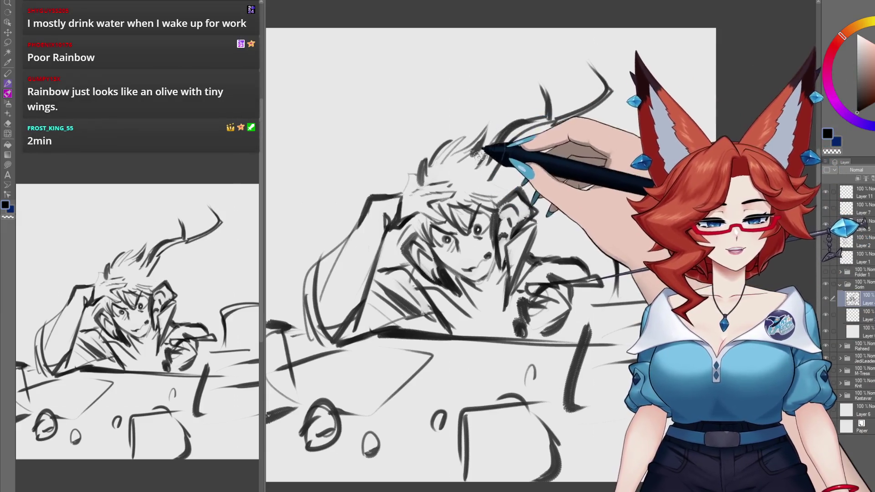
pyautogui.hotkey('ctrl', '0')
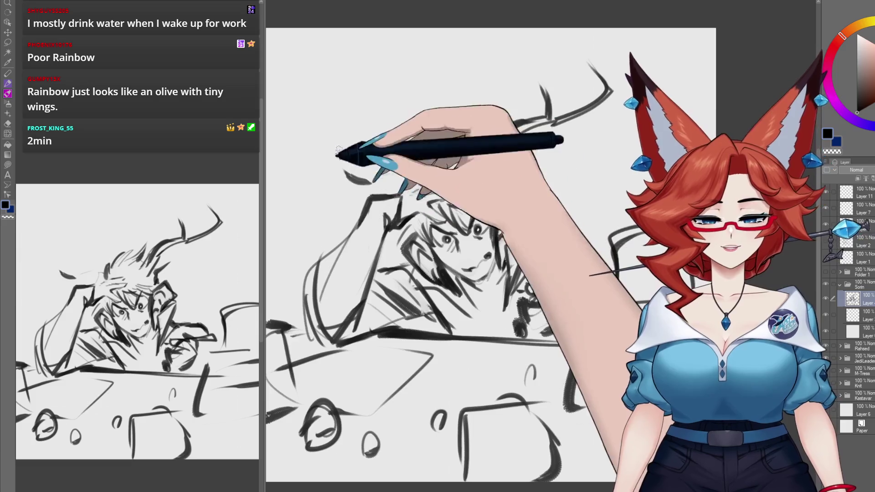
pyautogui.moveTo(344, 118); pyautogui.dragTo(410, 166)
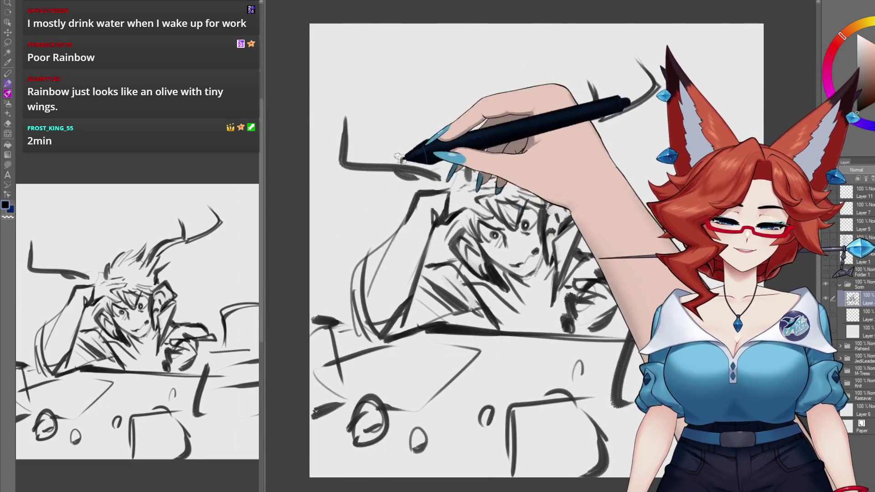
pyautogui.moveTo(395, 123); pyautogui.dragTo(433, 169)
# Step: Lasso the arm strokes and move them lower and left, then deselect
pyautogui.moveTo(593, 337); pyautogui.dragTo(531, 296)
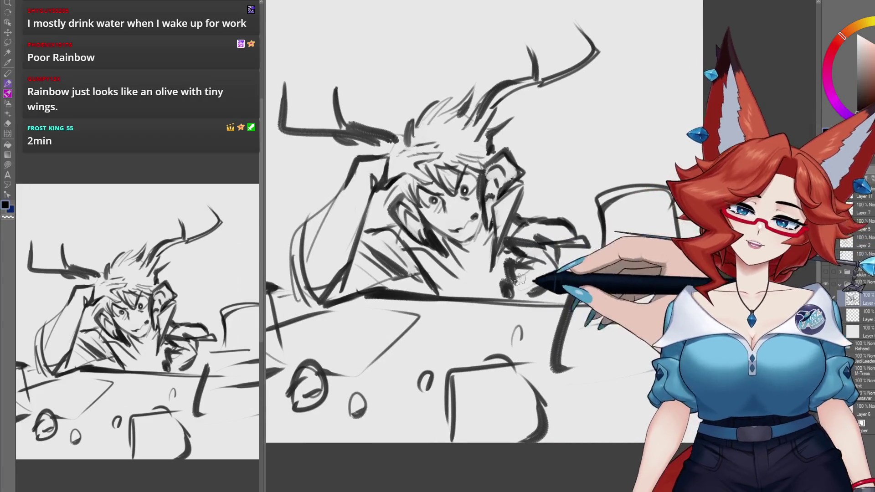
pyautogui.press('m')
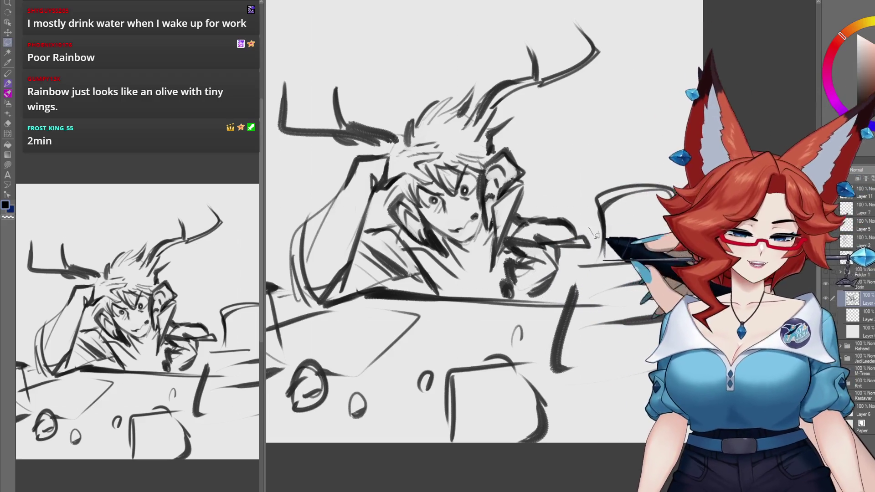
pyautogui.moveTo(590, 228); pyautogui.dragTo(552, 294)
pyautogui.moveTo(496, 282); pyautogui.dragTo(505, 237)
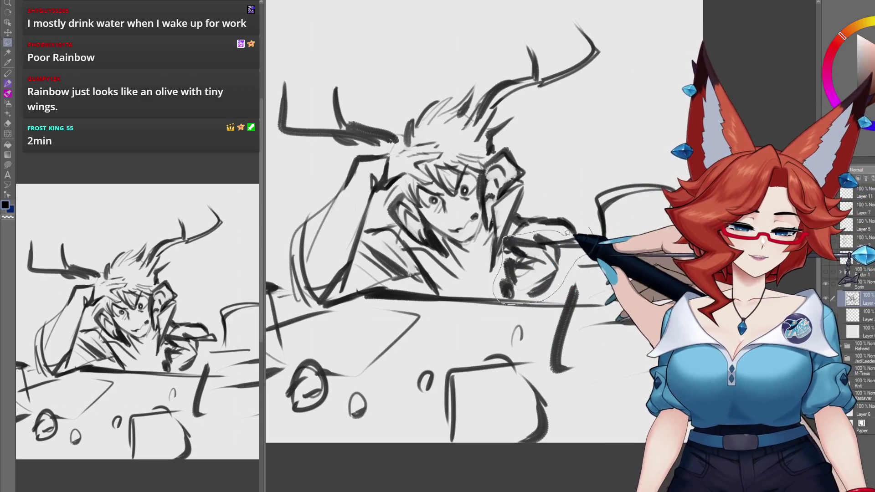
pyautogui.press('k')
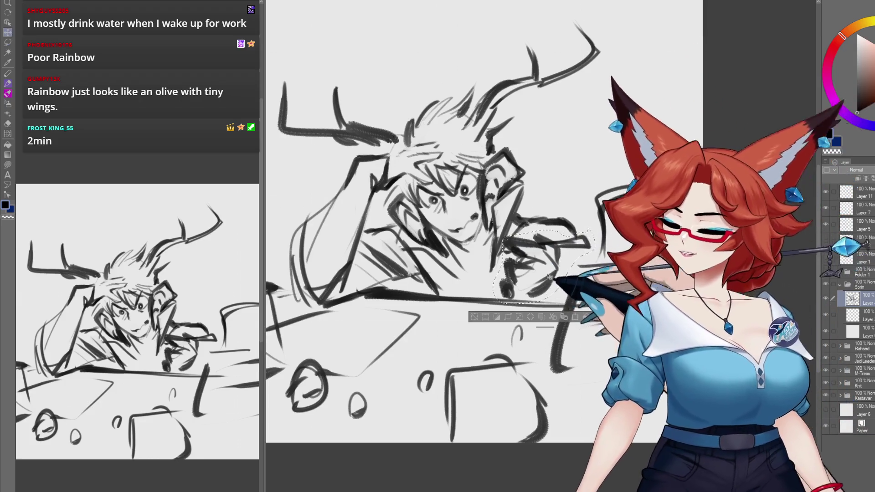
pyautogui.moveTo(548, 277); pyautogui.dragTo(511, 319)
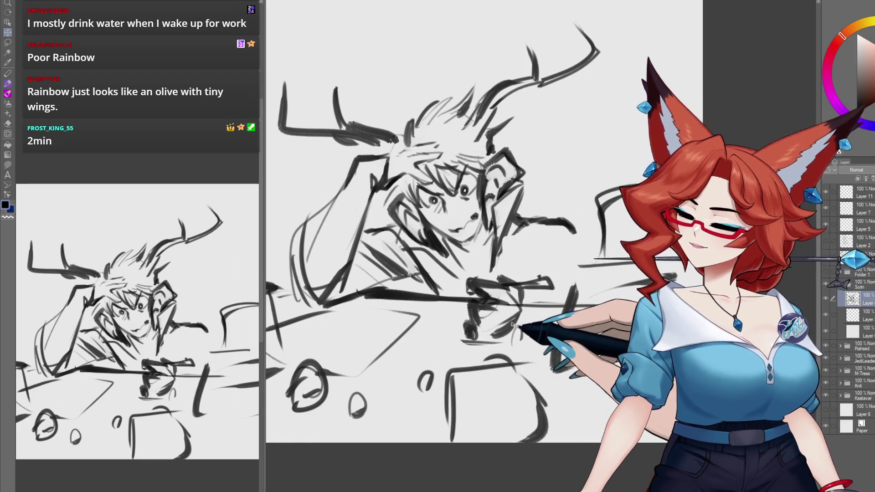
pyautogui.hotkey('ctrl', 'd')
# Step: Redraw the fist resting on the desk
pyautogui.moveTo(510, 301)
pyautogui.mouseDown()
pyautogui.moveTo(517, 287)
pyautogui.moveTo(485, 313)
pyautogui.mouseUp()
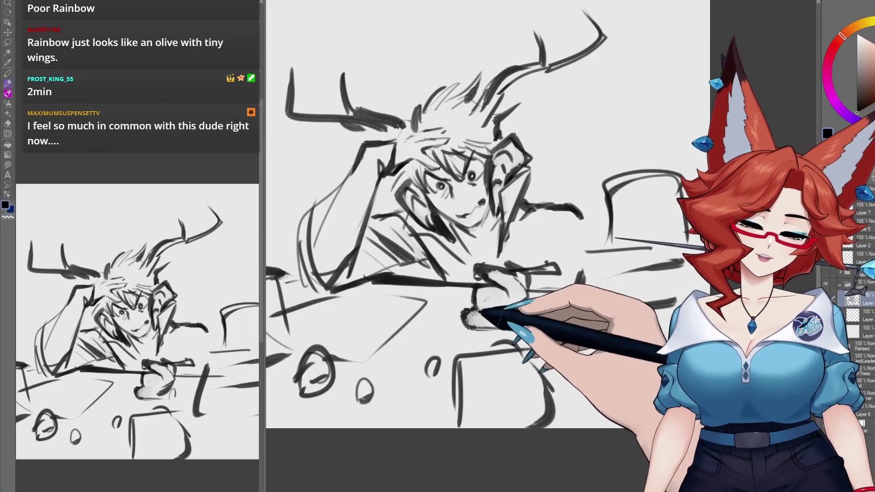
pyautogui.moveTo(486, 314)
pyautogui.mouseDown()
pyautogui.moveTo(534, 323)
pyautogui.moveTo(575, 305)
pyautogui.mouseUp()
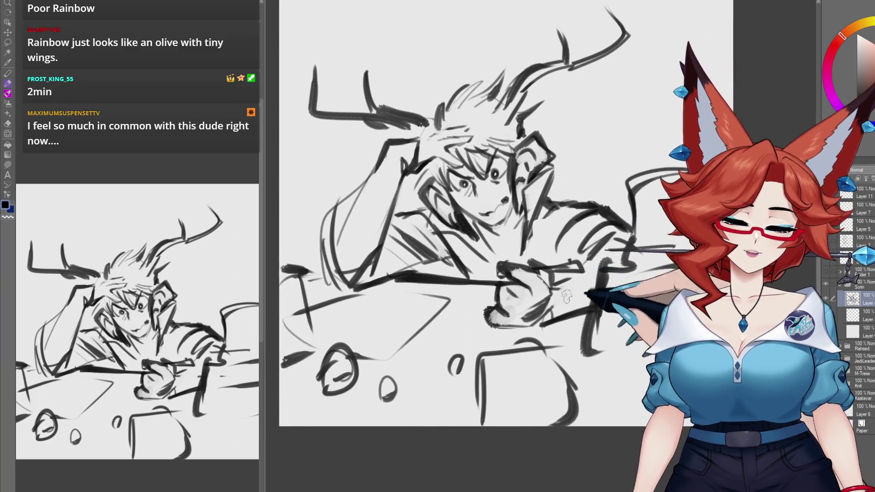
pyautogui.hscroll(-2, 587, 236)
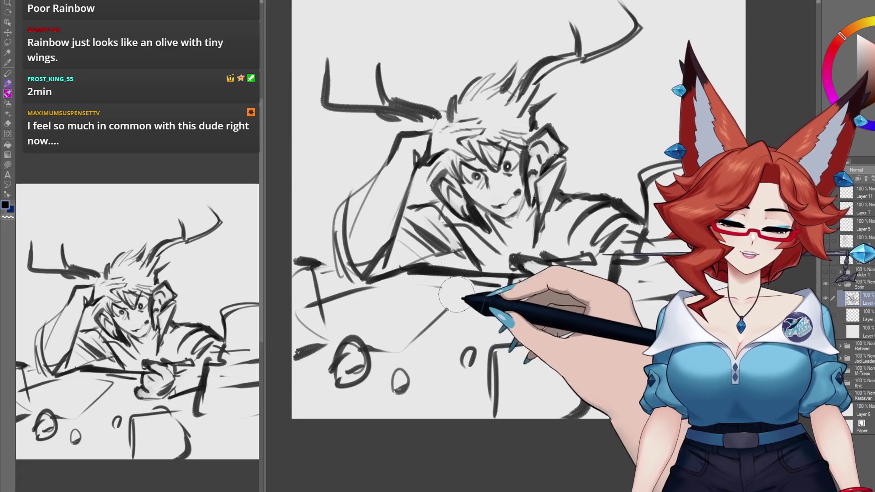
# Step: Erase the stray diagonal stroke under the desk and scribble writing on the desk paper
pyautogui.moveTo(456, 294)
pyautogui.mouseDown()
pyautogui.moveTo(400, 360)
pyautogui.moveTo(496, 352)
pyautogui.mouseUp()
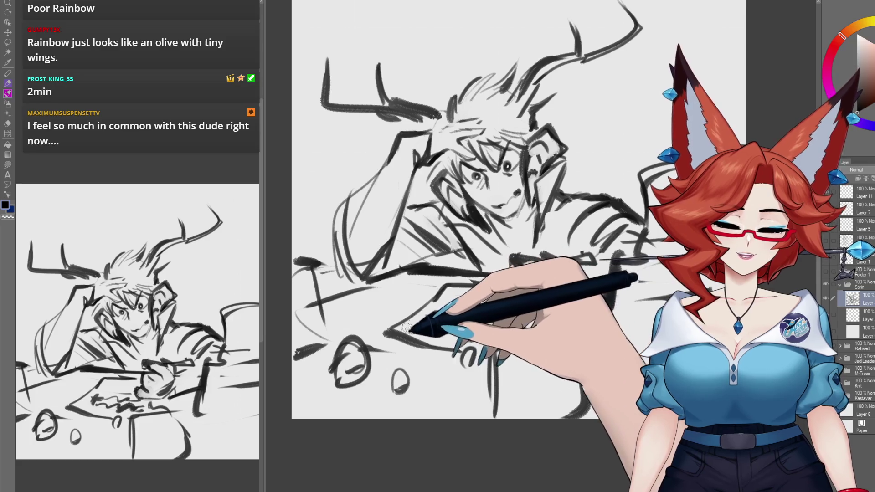
pyautogui.moveTo(428, 319); pyautogui.dragTo(490, 299)
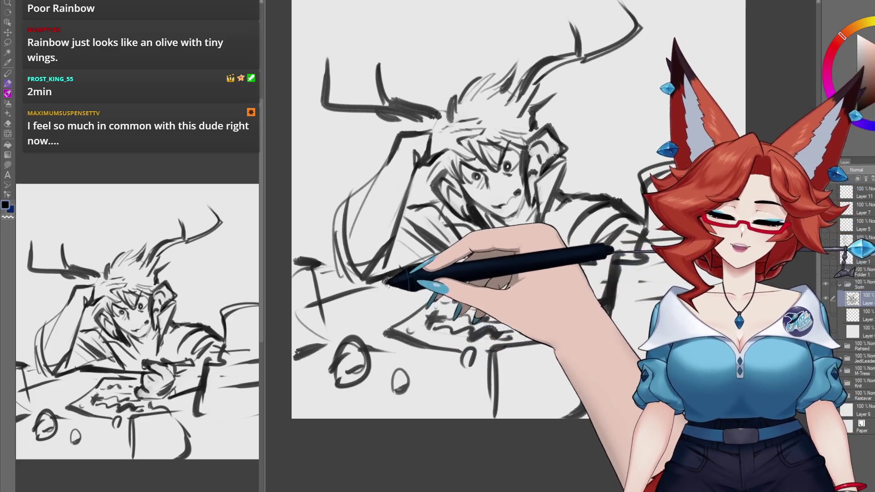
pyautogui.moveTo(644, 292)
pyautogui.mouseDown()
pyautogui.moveTo(628, 308)
pyautogui.moveTo(612, 358)
pyautogui.mouseUp()
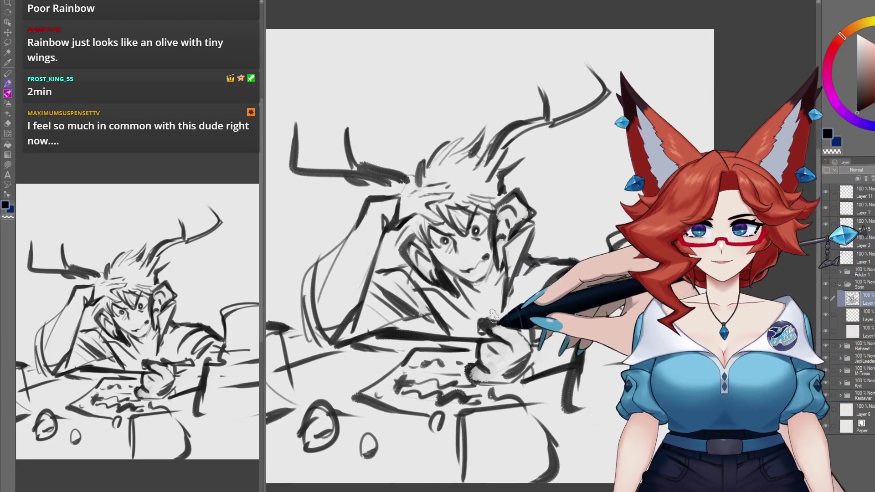
pyautogui.moveTo(491, 319); pyautogui.dragTo(506, 321)
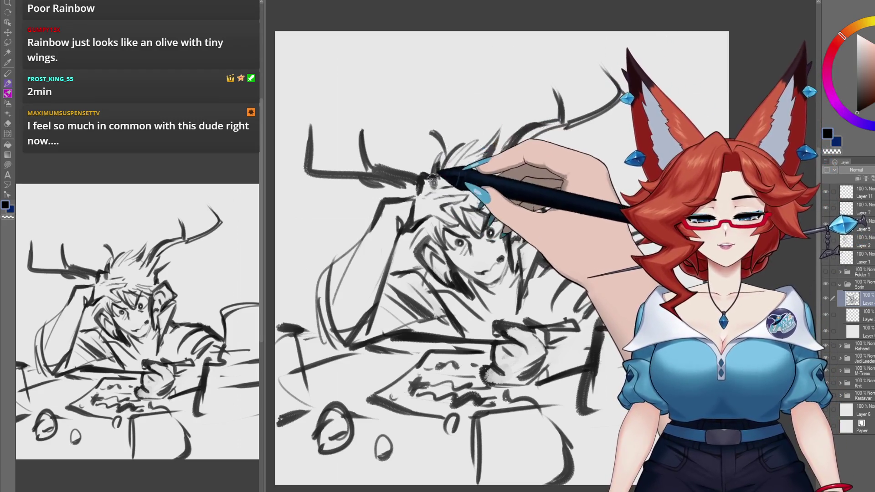
pyautogui.moveTo(478, 150); pyautogui.dragTo(482, 147)
pyautogui.moveTo(488, 250); pyautogui.dragTo(489, 240)
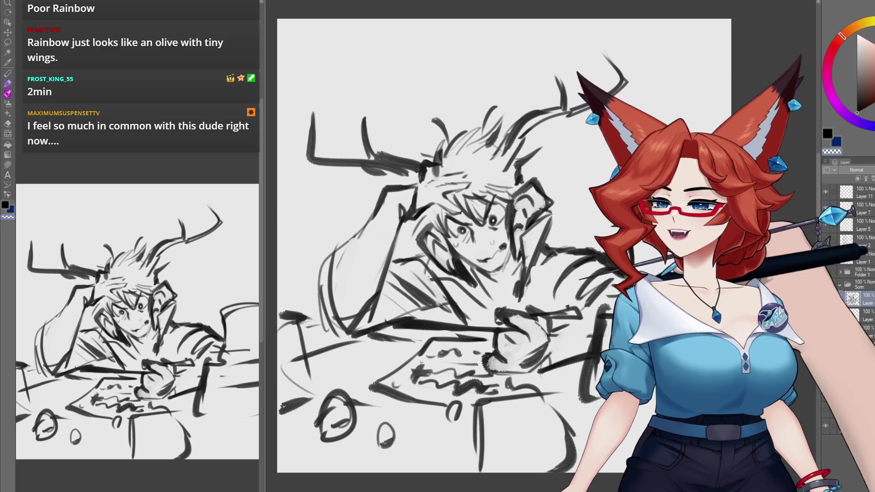
pyautogui.moveTo(596, 350)
pyautogui.mouseDown()
pyautogui.moveTo(585, 331)
pyautogui.moveTo(595, 346)
pyautogui.mouseUp()
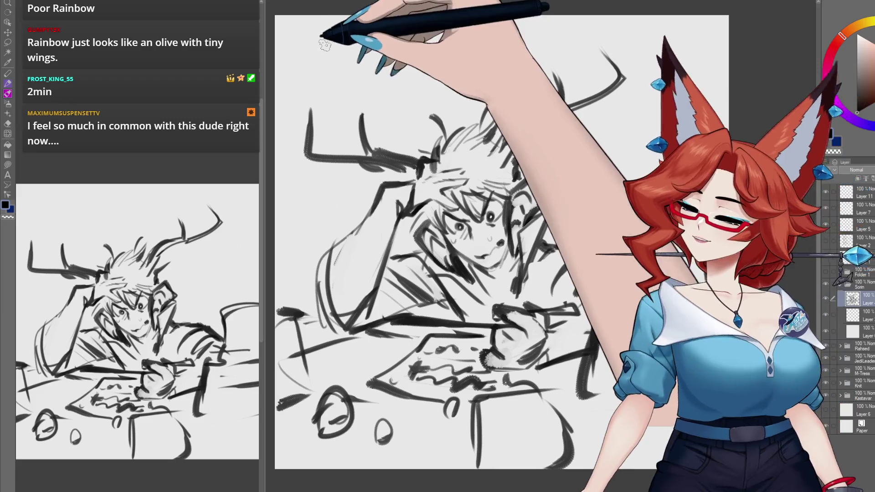
# Step: Letter the title 'DND PLANNING' across the top, redoing the misspelled first attempt
pyautogui.moveTo(322, 40)
pyautogui.mouseDown()
pyautogui.moveTo(325, 67)
pyautogui.moveTo(364, 50)
pyautogui.moveTo(367, 64)
pyautogui.moveTo(424, 48)
pyautogui.moveTo(458, 52)
pyautogui.moveTo(477, 37)
pyautogui.moveTo(510, 39)
pyautogui.mouseUp()
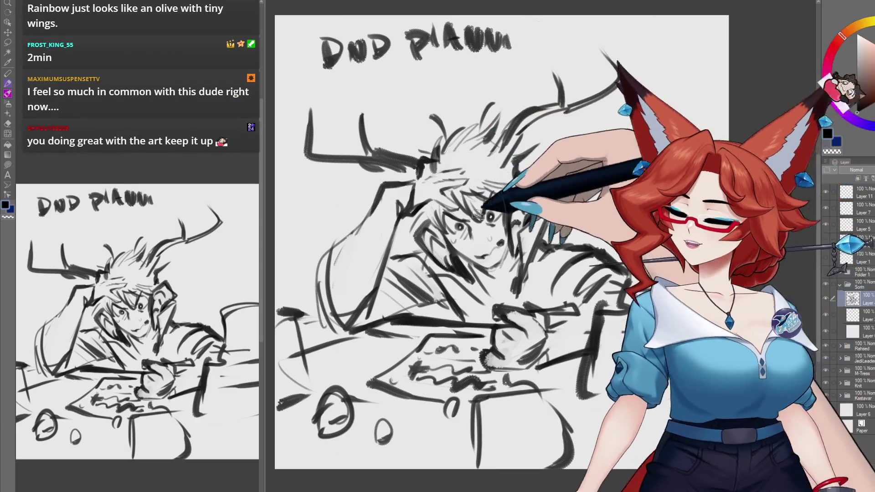
pyautogui.hotkey('ctrl', 'z')
pyautogui.hotkey('ctrl', 'z')
pyautogui.hotkey('ctrl', 'z')
pyautogui.hotkey('ctrl', 'z')
pyautogui.hotkey('ctrl', 'z')
pyautogui.hotkey('ctrl', 'z')
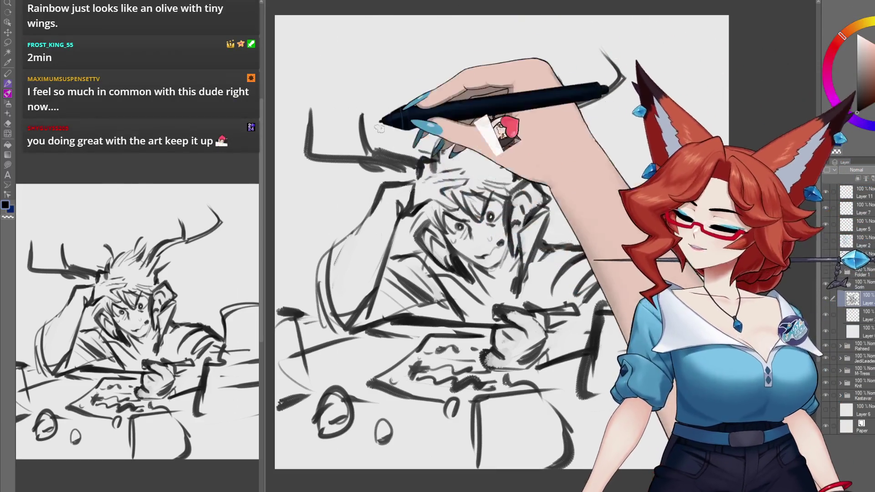
pyautogui.moveTo(326, 44)
pyautogui.mouseDown()
pyautogui.moveTo(331, 64)
pyautogui.moveTo(353, 41)
pyautogui.moveTo(361, 57)
pyautogui.moveTo(407, 35)
pyautogui.mouseUp()
pyautogui.moveTo(407, 36); pyautogui.dragTo(422, 44)
pyautogui.moveTo(426, 45)
pyautogui.mouseDown()
pyautogui.moveTo(468, 33)
pyautogui.moveTo(476, 44)
pyautogui.mouseUp()
pyautogui.moveTo(482, 44)
pyautogui.mouseDown()
pyautogui.moveTo(494, 32)
pyautogui.moveTo(501, 43)
pyautogui.mouseUp()
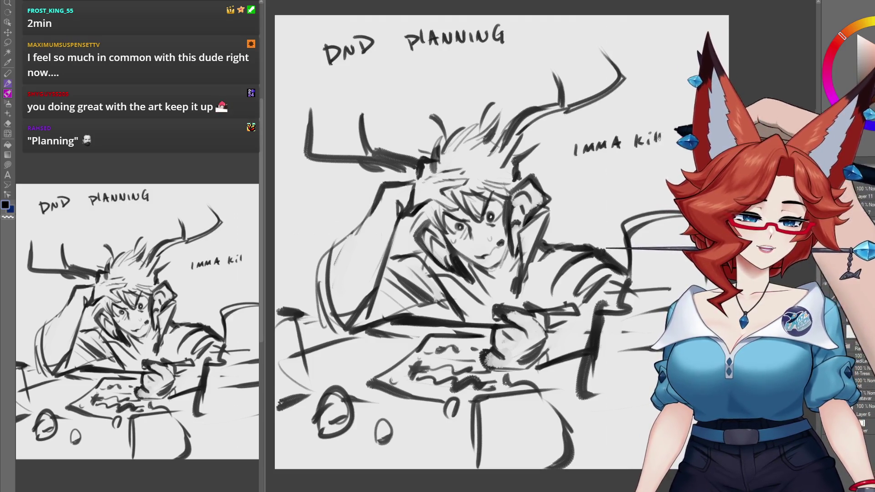
# Step: Write the speech line 'IMMA kill them ALL' and add a squiggly tail on the layer below
pyautogui.moveTo(660, 135); pyautogui.dragTo(655, 145)
pyautogui.moveTo(586, 162); pyautogui.dragTo(588, 172)
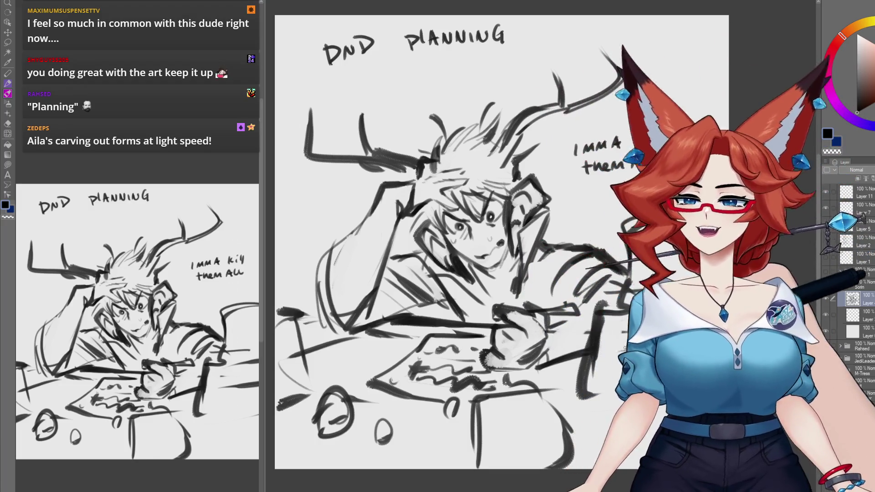
pyautogui.click(867, 315)
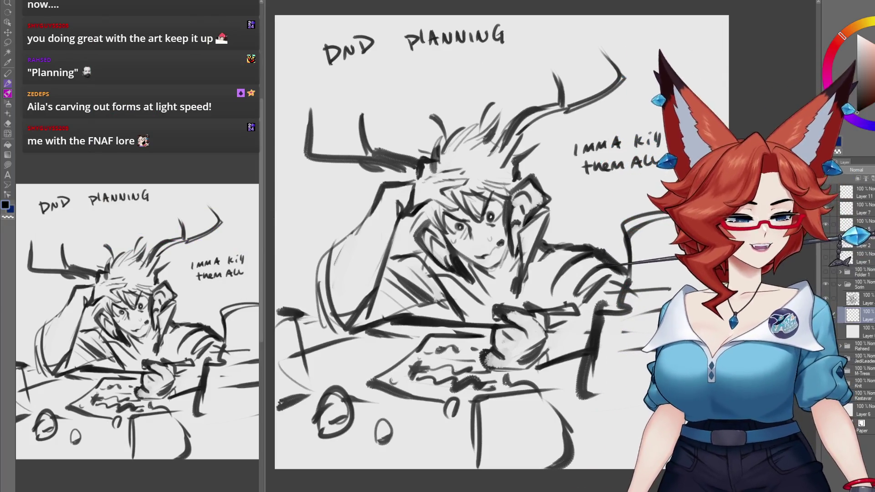
pyautogui.moveTo(580, 197); pyautogui.dragTo(564, 208)
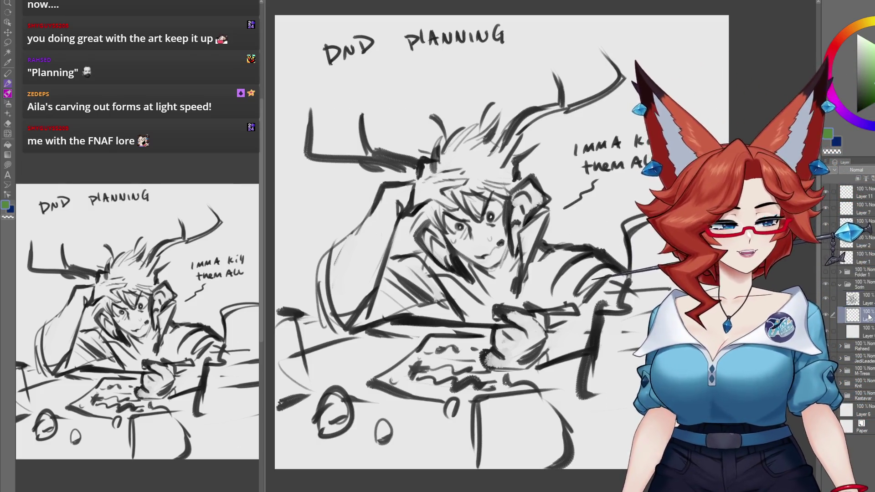
# Step: Paint both ears dark green and streak the spiky hair with bright green
pyautogui.moveTo(528, 189); pyautogui.dragTo(515, 251)
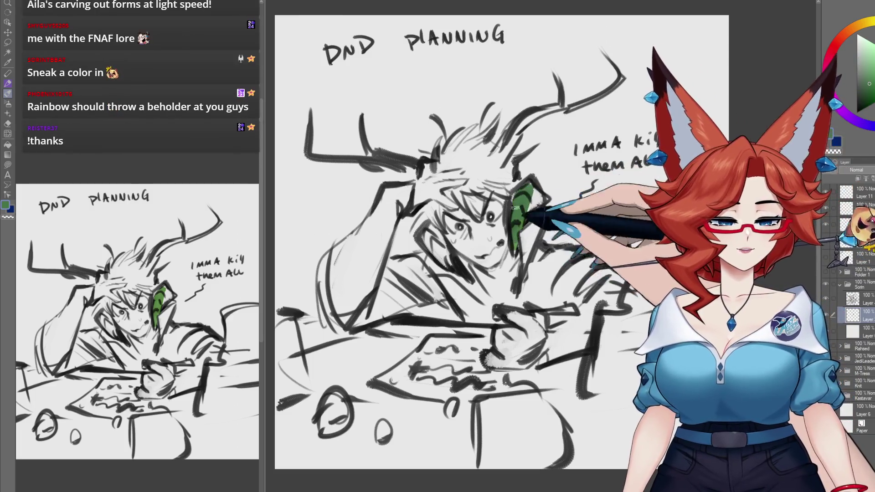
pyautogui.moveTo(426, 230); pyautogui.dragTo(449, 262)
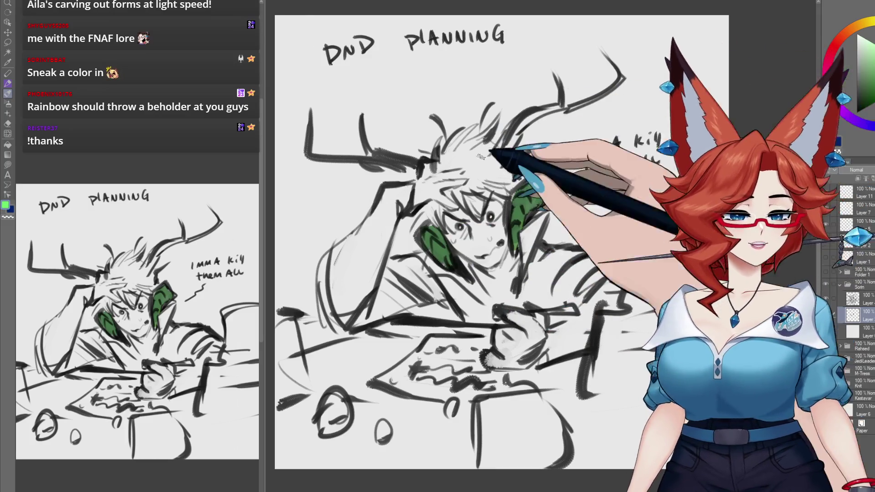
pyautogui.moveTo(497, 117); pyautogui.dragTo(435, 151)
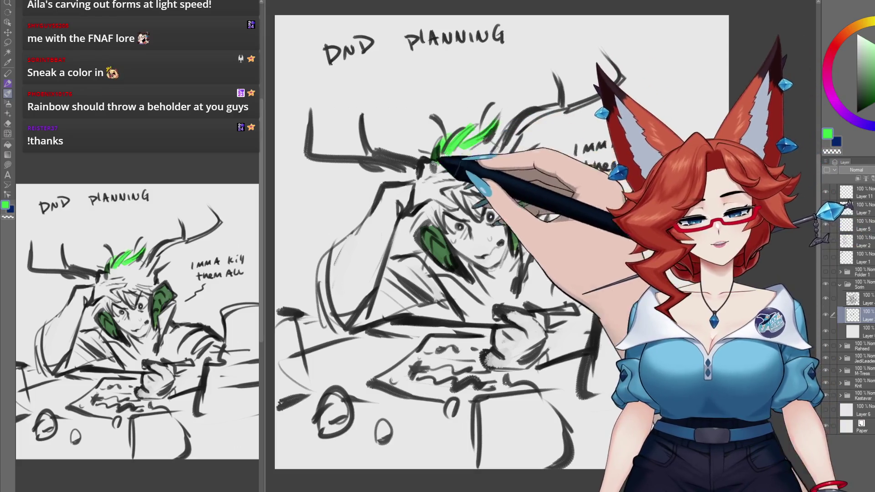
pyautogui.moveTo(515, 164); pyautogui.dragTo(534, 147)
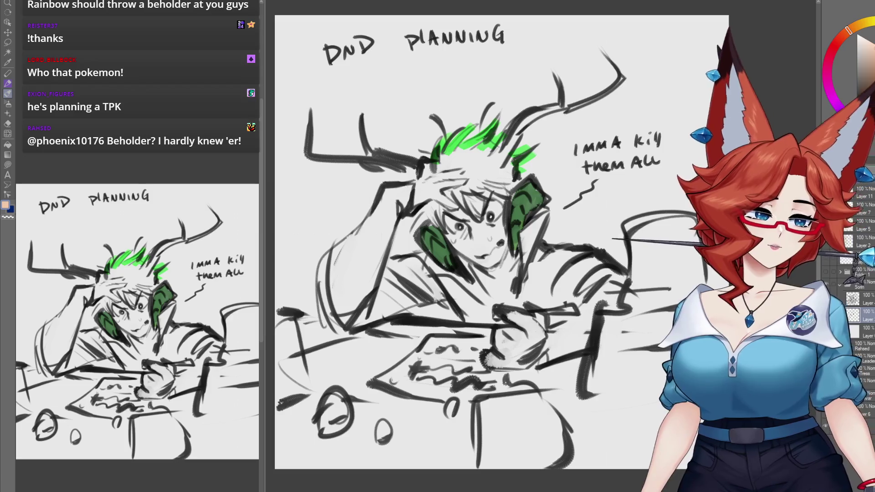
# Step: Brush peach skin colour over the figure's body, the hand on the desk, and the face
pyautogui.scroll(-1, 501, 241)
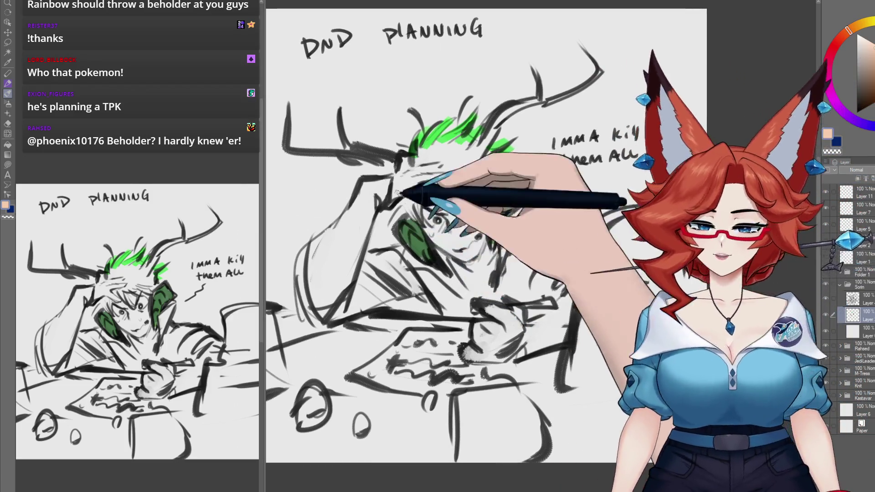
pyautogui.moveTo(396, 175); pyautogui.dragTo(405, 160)
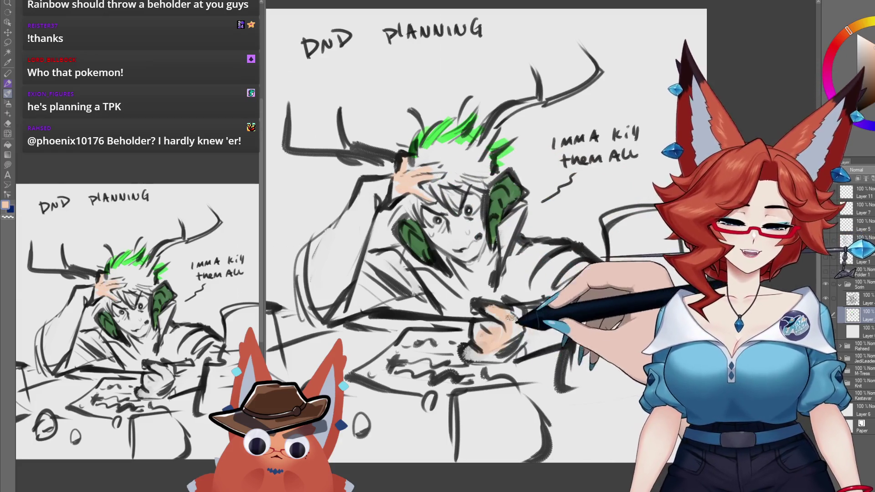
pyautogui.moveTo(492, 341); pyautogui.dragTo(503, 319)
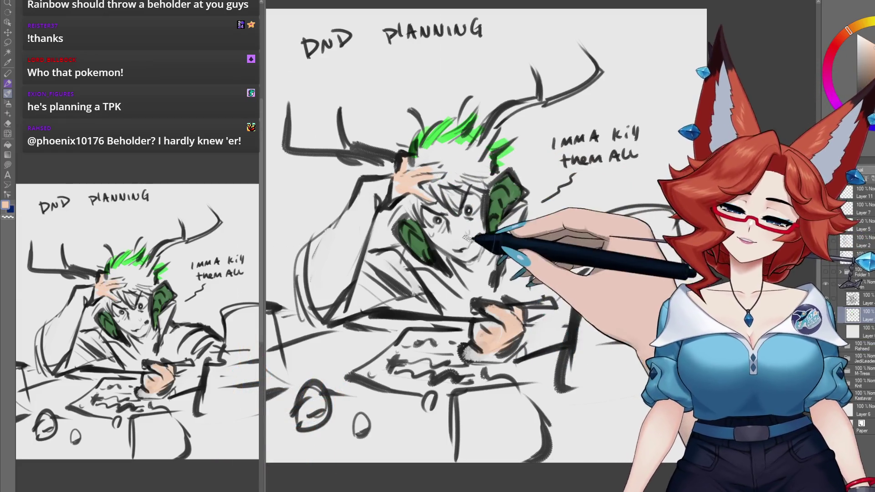
pyautogui.moveTo(461, 246); pyautogui.dragTo(457, 219)
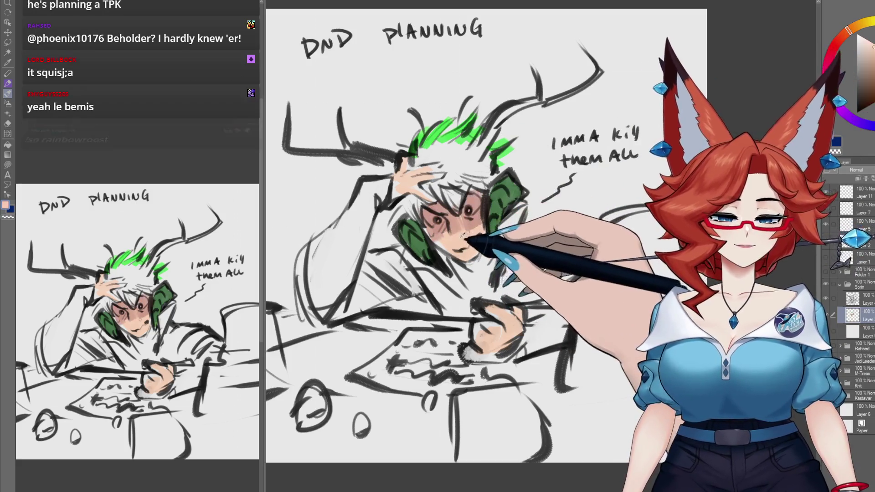
# Step: Pick lighter and deeper peach tones on the colour wheel for the face, then white
pyautogui.keyDown('alt'); pyautogui.click(455, 252); pyautogui.keyUp('alt')
pyautogui.keyDown('alt'); pyautogui.click(456, 252); pyautogui.keyUp('alt')
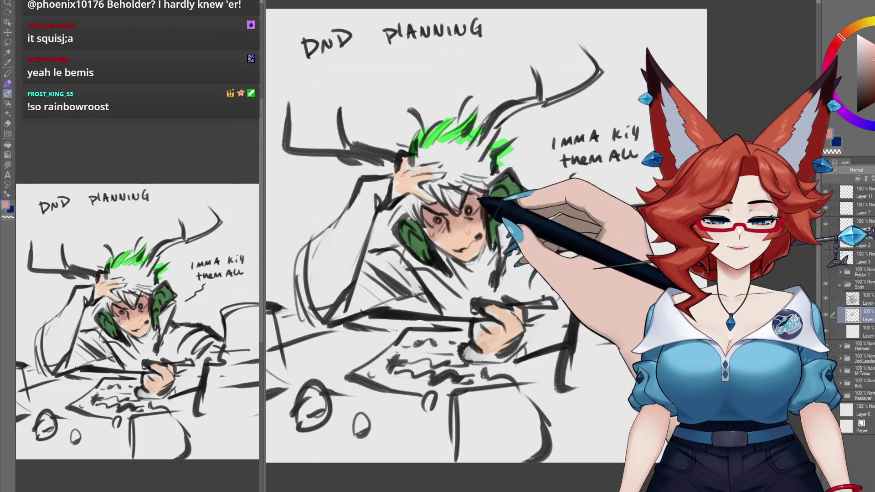
pyautogui.keyDown('alt'); pyautogui.click(518, 264); pyautogui.keyUp('alt')
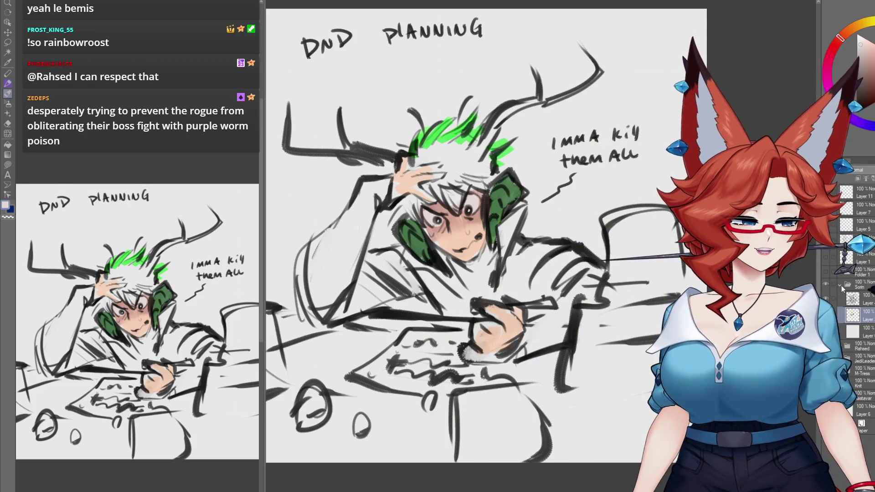
# Step: Fold up the Sorin layer folder and add a fresh layer above it
pyautogui.click(841, 285)
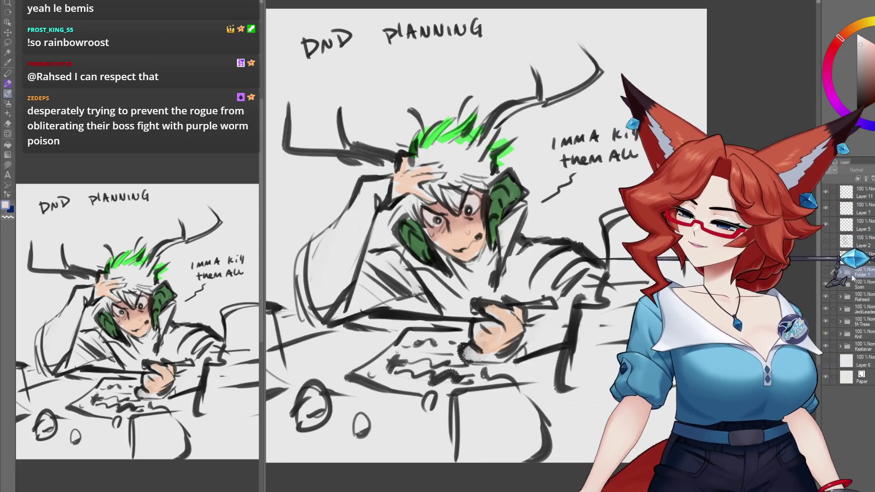
pyautogui.click(825, 283)
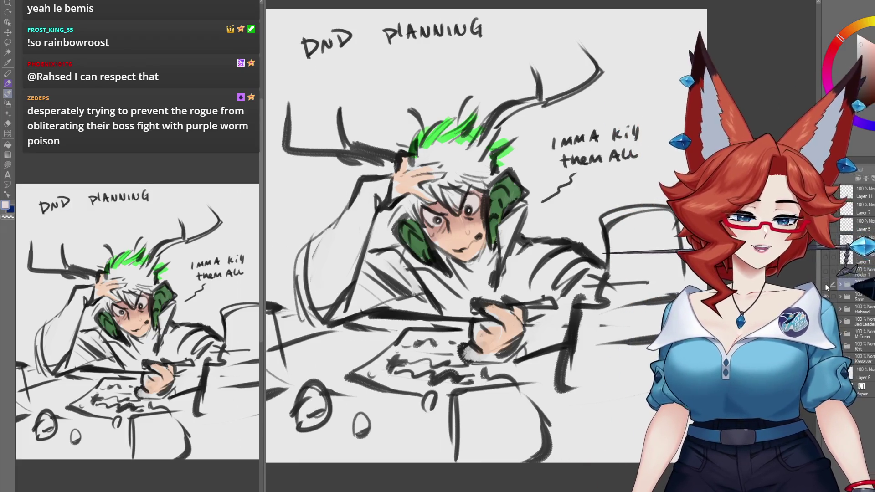
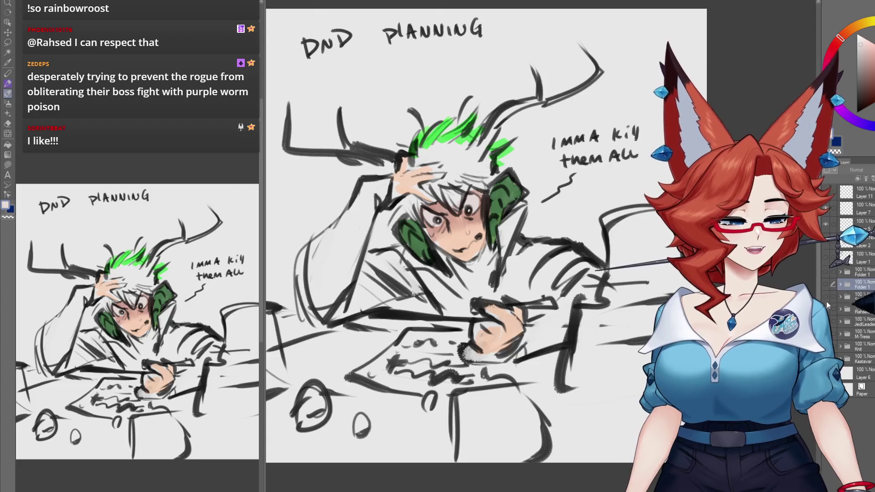
# Step: Show the scribble-and-star, fox maid, theater fox and sleeping fox drawings in turn, then hide them and expand Folder 1
pyautogui.click(825, 296)
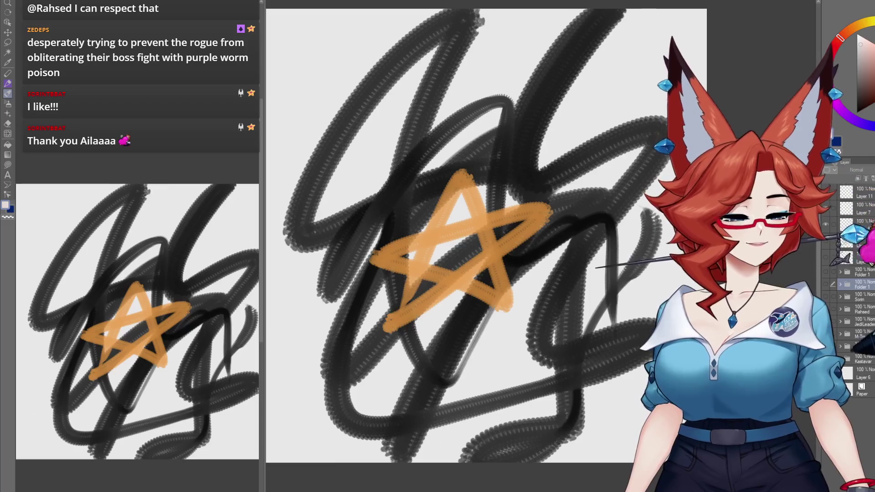
pyautogui.click(826, 347)
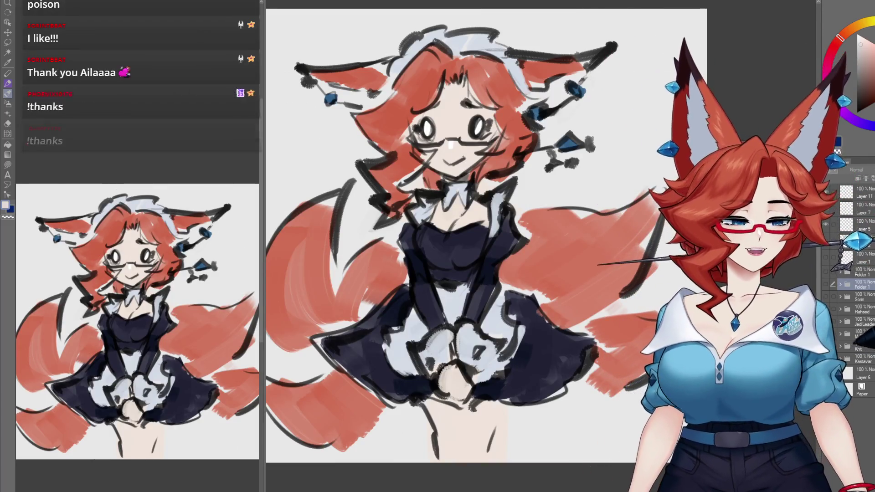
pyautogui.click(826, 359)
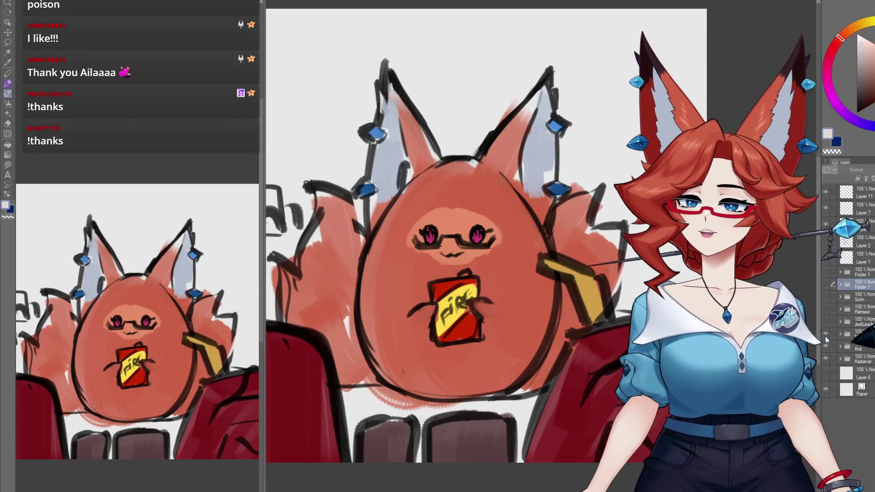
pyautogui.click(825, 321)
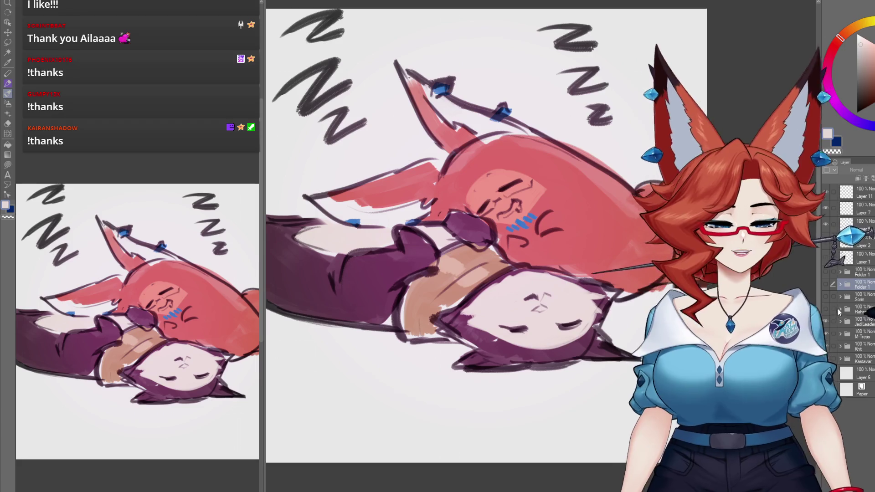
pyautogui.click(825, 310)
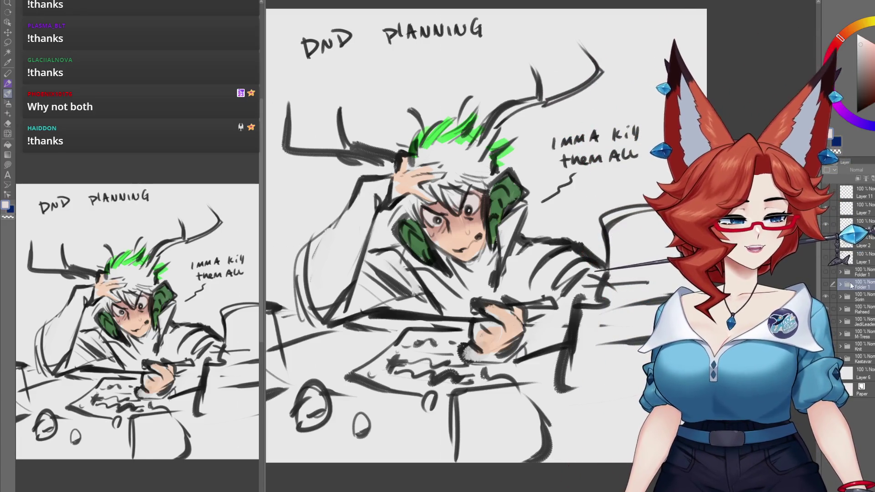
pyautogui.click(830, 285)
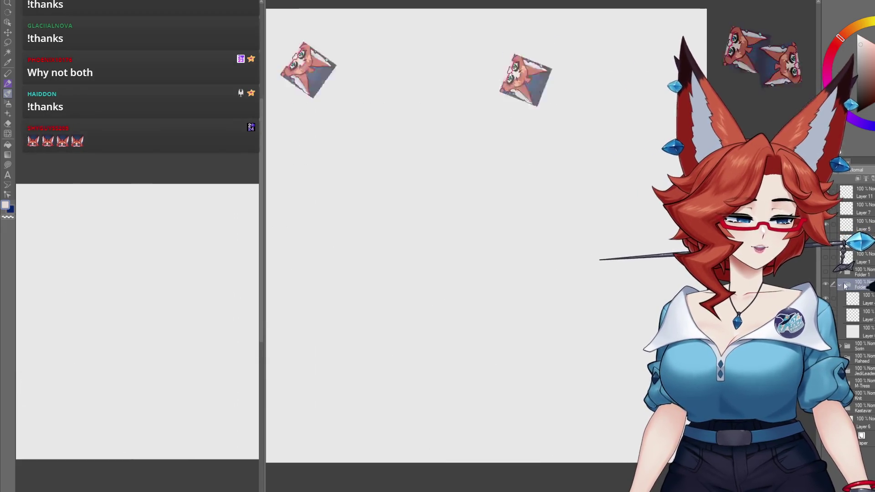
# Step: Choose black as the drawing colour and rename Folder 1 to 'Kairan'
pyautogui.click(857, 112)
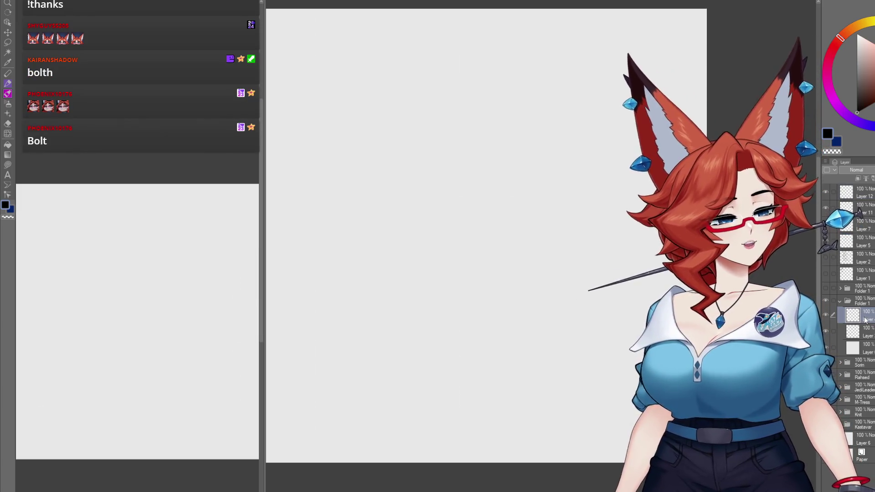
pyautogui.moveTo(549, 326); pyautogui.dragTo(561, 331)
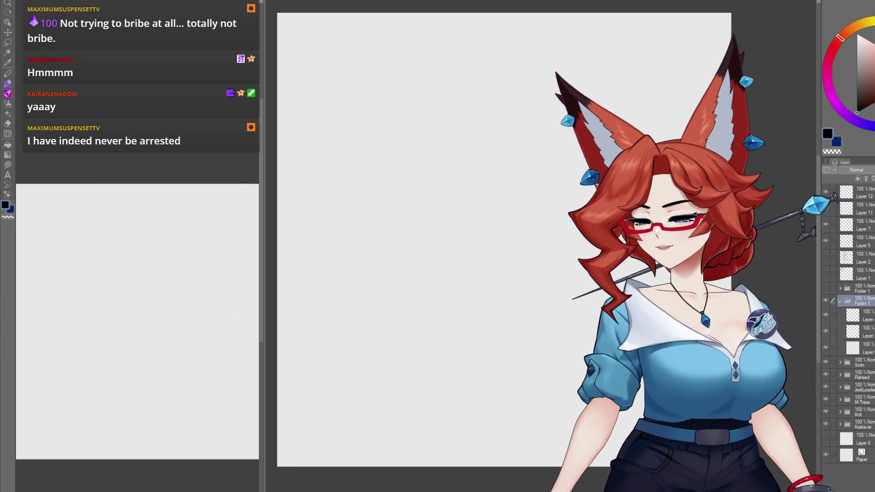
pyautogui.write('Kairan')
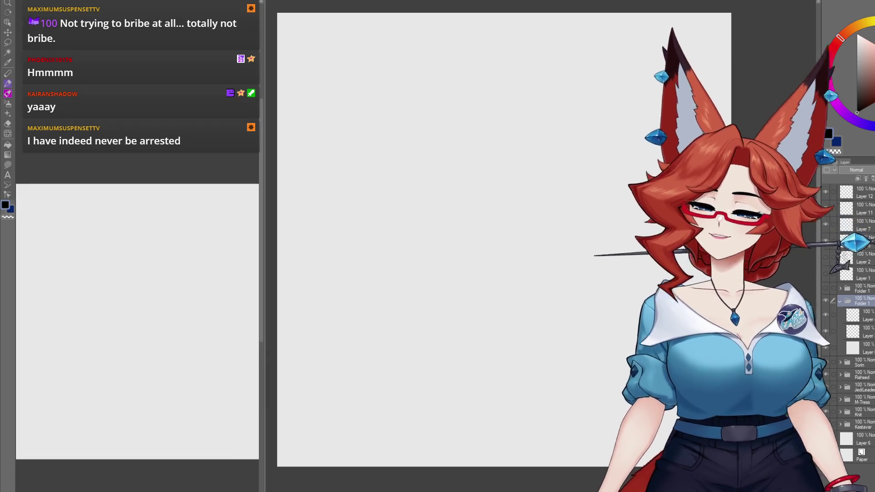
pyautogui.press('Return')
pyautogui.click(857, 112)
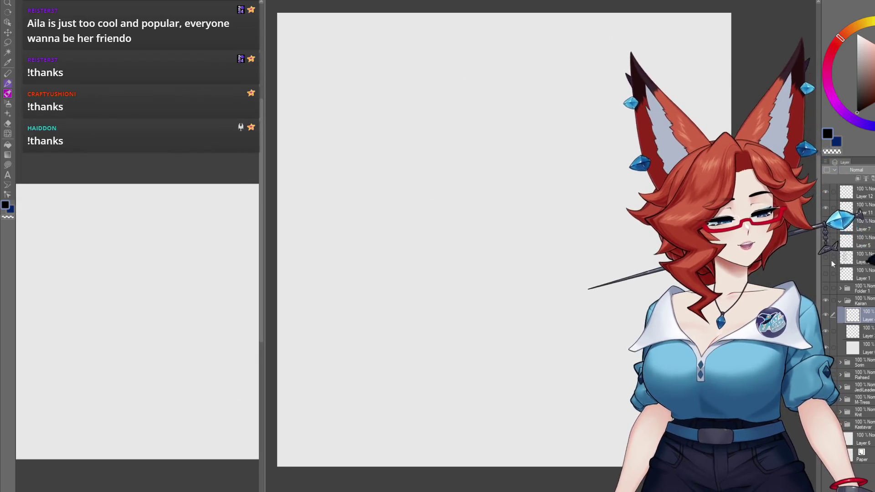
pyautogui.click(858, 300)
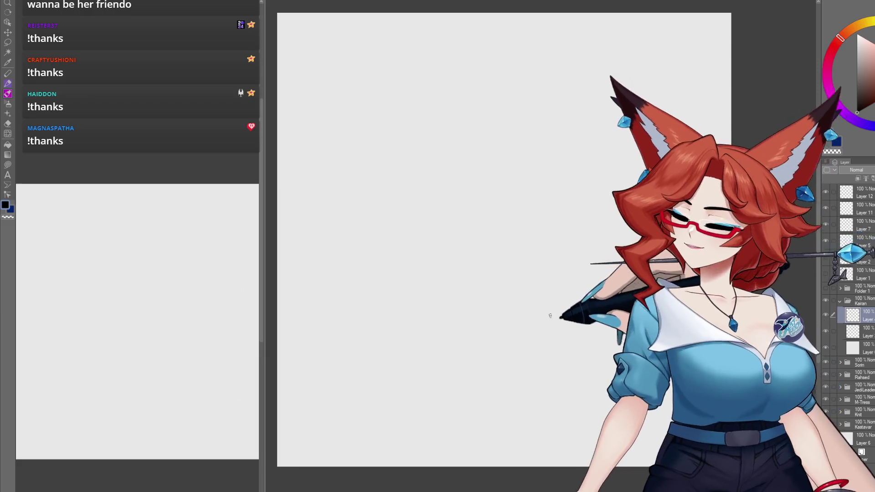
# Step: Sketch the figure's body outline with ear, side, belly and tail curves
pyautogui.moveTo(550, 315)
pyautogui.mouseDown()
pyautogui.moveTo(539, 307)
pyautogui.moveTo(573, 322)
pyautogui.moveTo(569, 201)
pyautogui.mouseUp()
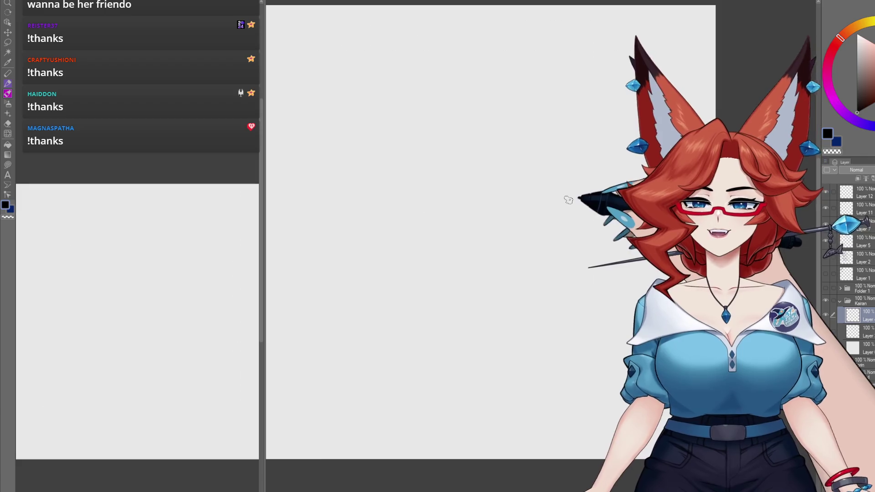
pyautogui.moveTo(568, 209)
pyautogui.mouseDown()
pyautogui.moveTo(500, 214)
pyautogui.moveTo(538, 226)
pyautogui.mouseUp()
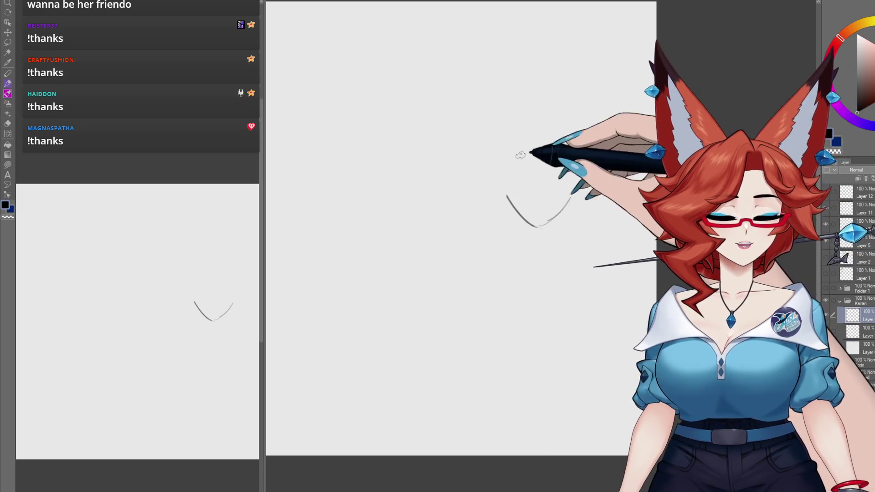
pyautogui.moveTo(511, 265); pyautogui.dragTo(593, 268)
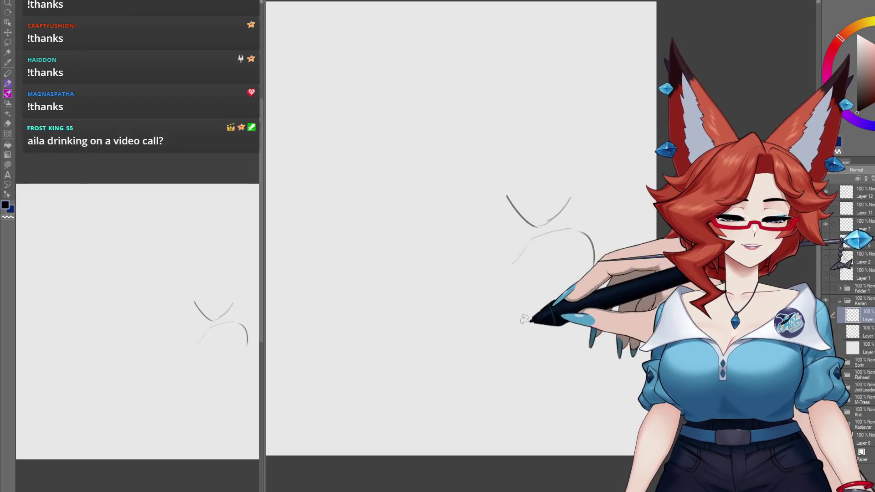
pyautogui.moveTo(482, 281); pyautogui.dragTo(549, 316)
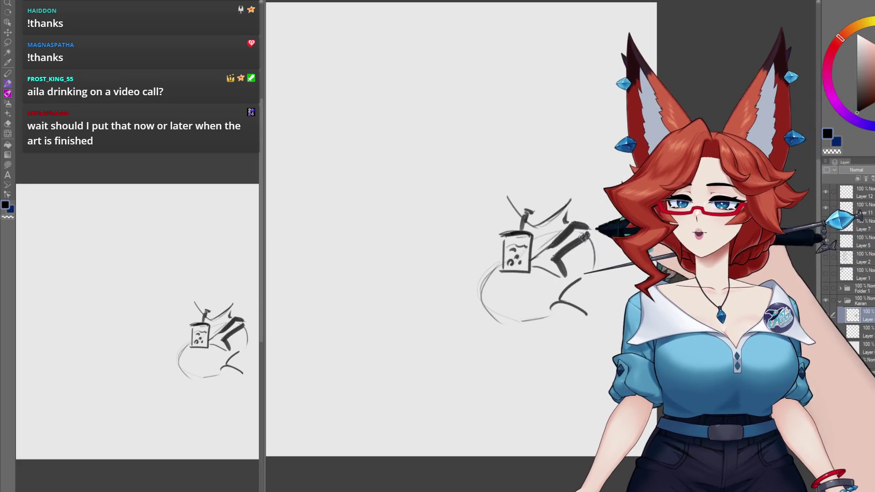
pyautogui.moveTo(499, 267)
pyautogui.mouseDown()
pyautogui.moveTo(483, 315)
pyautogui.moveTo(506, 335)
pyautogui.mouseUp()
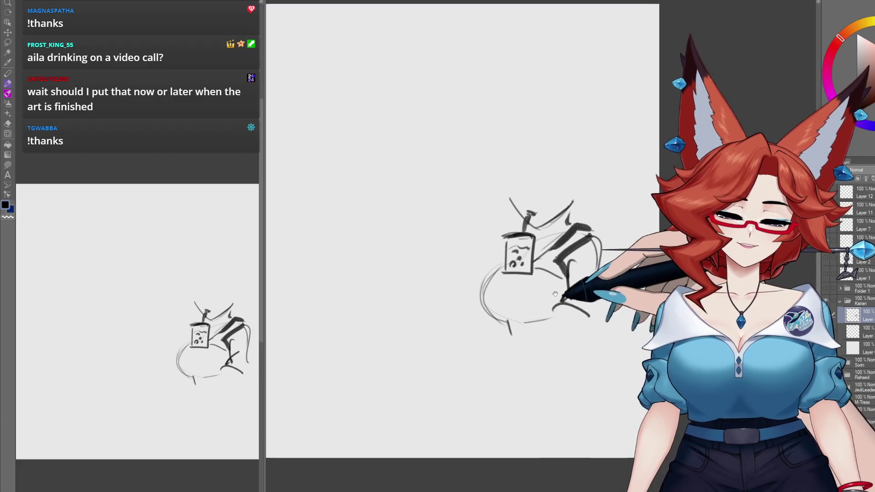
pyautogui.moveTo(483, 249)
pyautogui.mouseDown()
pyautogui.moveTo(469, 261)
pyautogui.moveTo(471, 313)
pyautogui.mouseUp()
pyautogui.moveTo(458, 264); pyautogui.dragTo(488, 246)
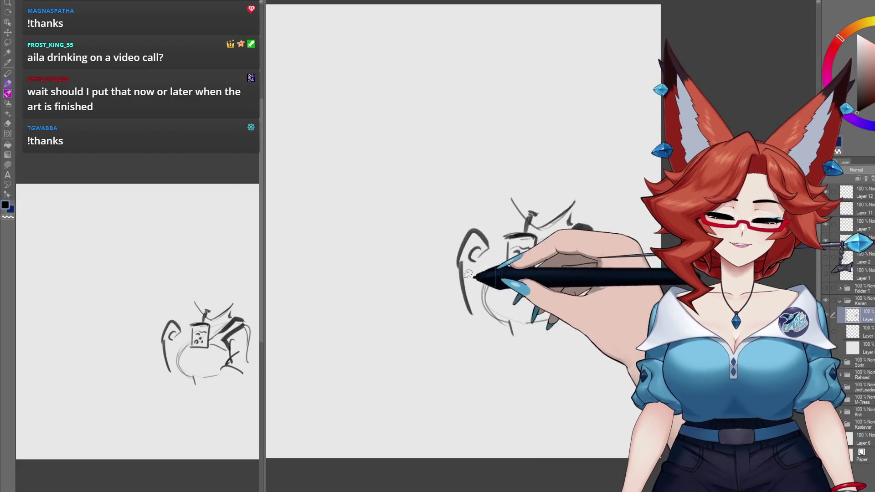
pyautogui.moveTo(493, 337); pyautogui.dragTo(510, 326)
pyautogui.moveTo(592, 227); pyautogui.dragTo(558, 273)
pyautogui.moveTo(597, 239)
pyautogui.mouseDown()
pyautogui.moveTo(601, 314)
pyautogui.moveTo(590, 314)
pyautogui.mouseUp()
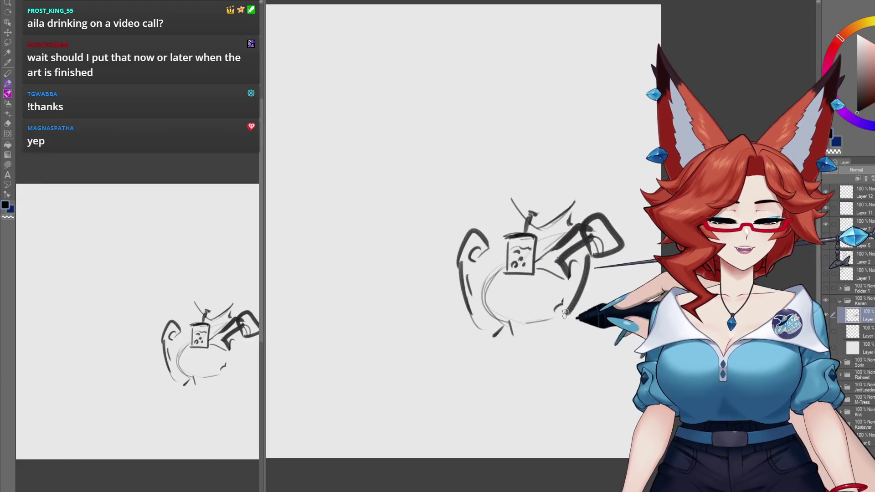
pyautogui.moveTo(603, 273); pyautogui.dragTo(578, 337)
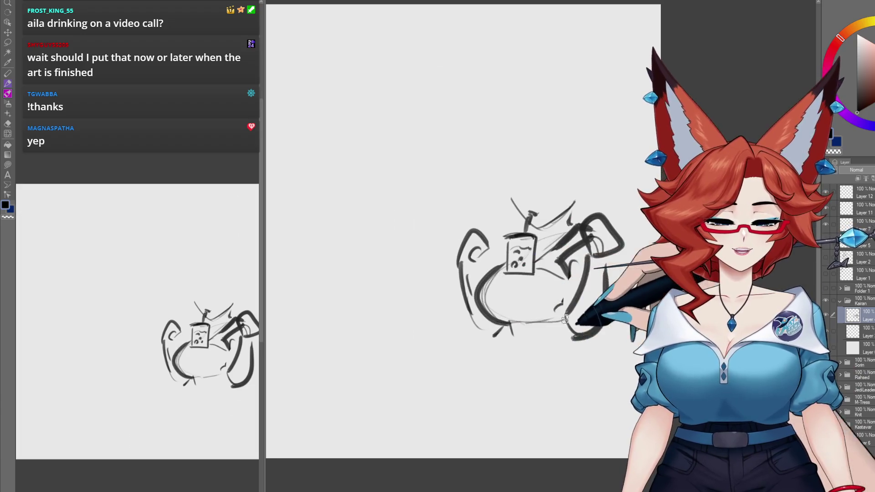
pyautogui.moveTo(496, 269); pyautogui.dragTo(518, 345)
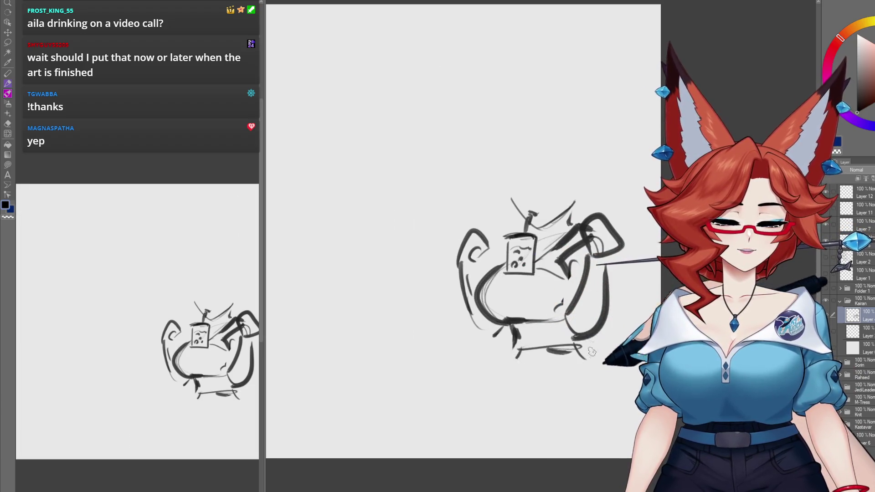
pyautogui.moveTo(622, 406); pyautogui.dragTo(590, 432)
# Step: Draw the head with jaw and eyes, extend a leg line, and paste a copy of the figure
pyautogui.scroll(1, 590, 433)
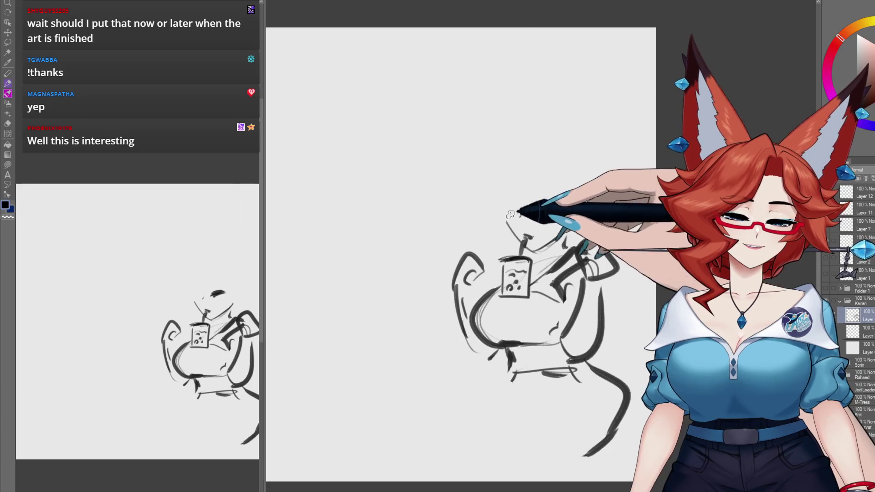
pyautogui.moveTo(520, 211)
pyautogui.mouseDown()
pyautogui.moveTo(513, 217)
pyautogui.moveTo(552, 211)
pyautogui.mouseUp()
pyautogui.moveTo(492, 199); pyautogui.dragTo(519, 249)
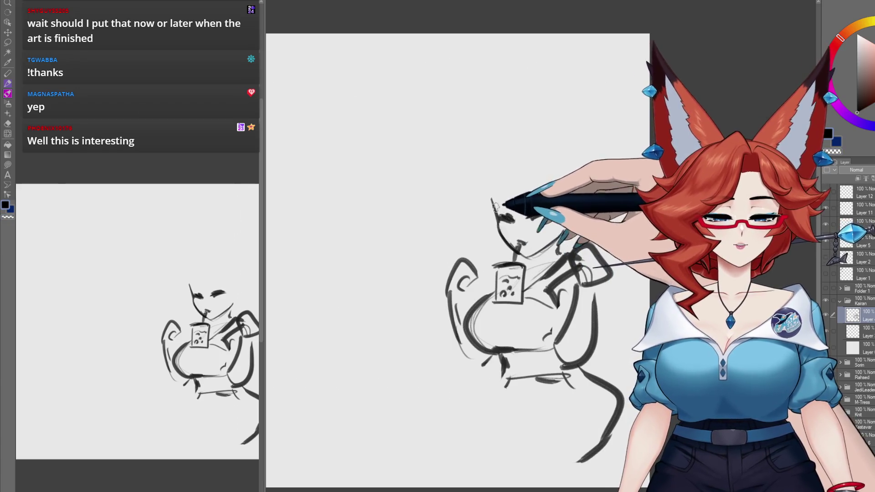
pyautogui.moveTo(492, 200); pyautogui.dragTo(555, 195)
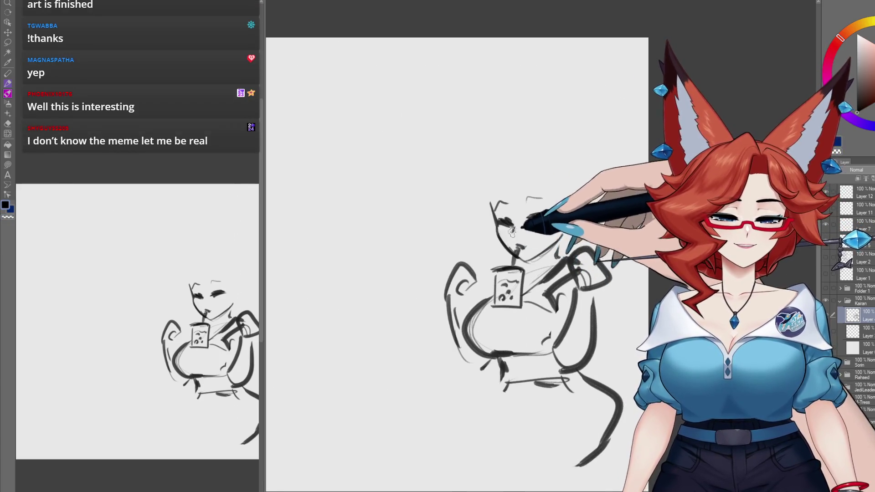
pyautogui.moveTo(512, 231); pyautogui.dragTo(554, 166)
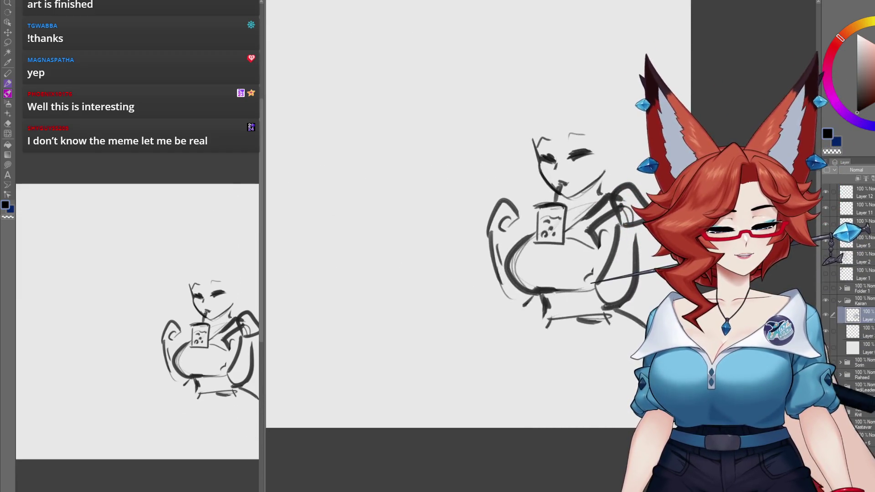
pyautogui.moveTo(548, 318); pyautogui.dragTo(525, 369)
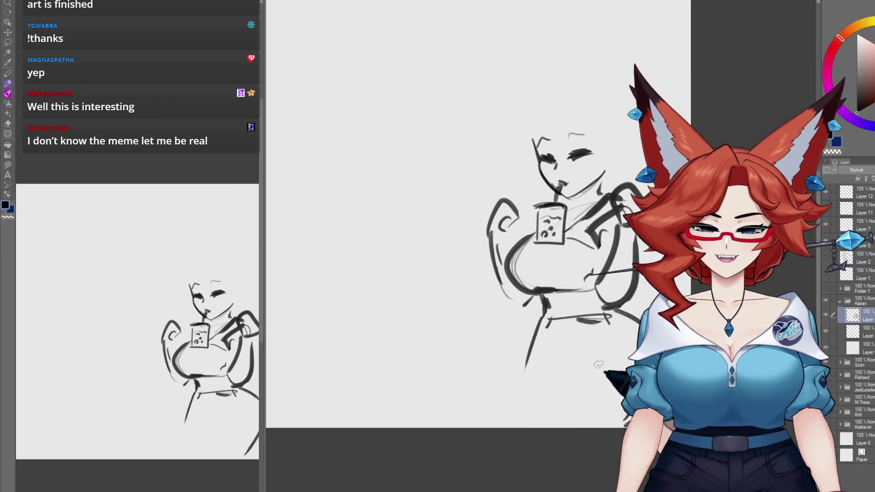
pyautogui.hotkey('ctrl', 'v')
# Step: Offset the copied figure left, erase its overlapping arm, and add neckline, face and ear details
pyautogui.moveTo(638, 396)
pyautogui.mouseDown()
pyautogui.moveTo(543, 370)
pyautogui.moveTo(534, 379)
pyautogui.mouseUp()
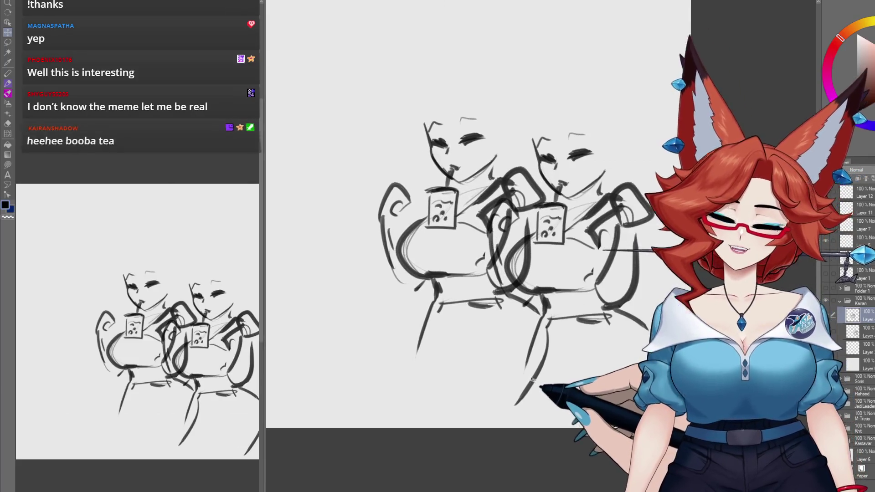
pyautogui.press('e')
pyautogui.moveTo(387, 192); pyautogui.dragTo(401, 278)
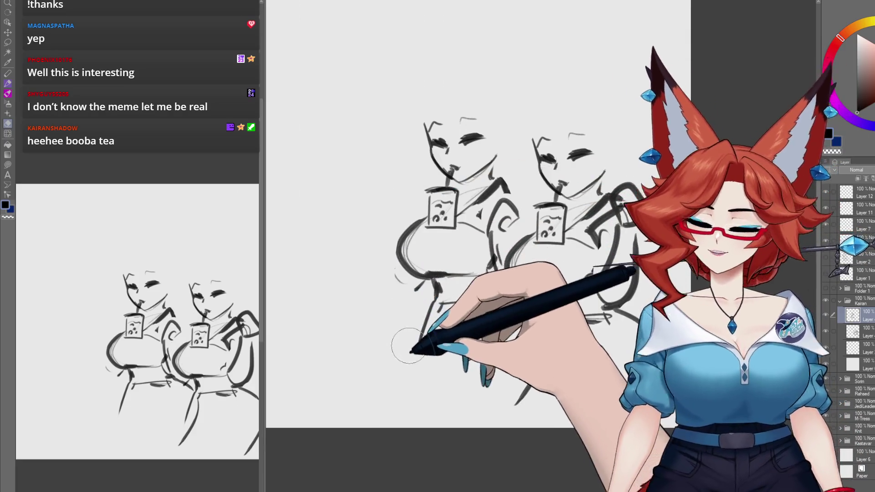
pyautogui.moveTo(402, 300); pyautogui.dragTo(417, 339)
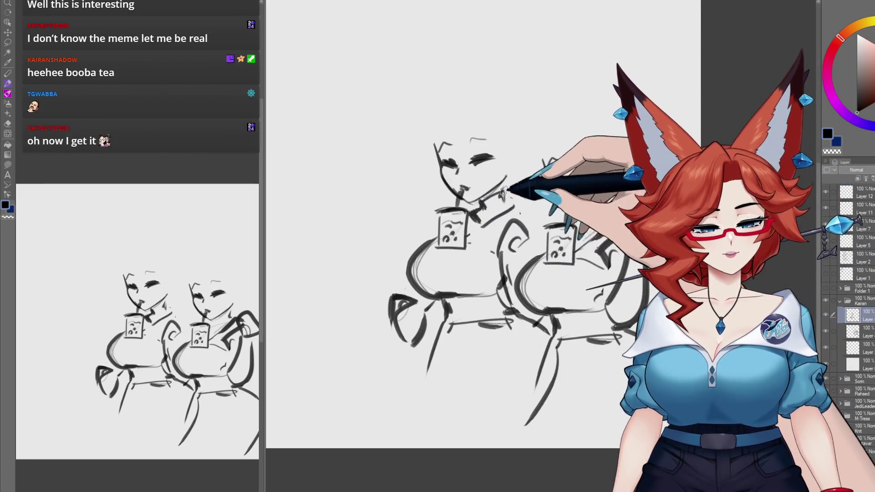
pyautogui.moveTo(494, 249); pyautogui.dragTo(420, 254)
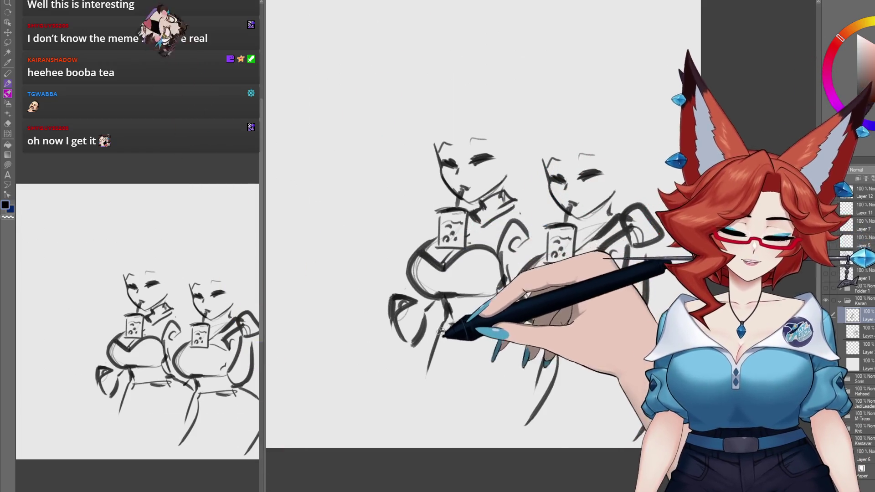
pyautogui.moveTo(505, 307)
pyautogui.mouseDown()
pyautogui.moveTo(512, 332)
pyautogui.moveTo(474, 390)
pyautogui.moveTo(479, 412)
pyautogui.mouseUp()
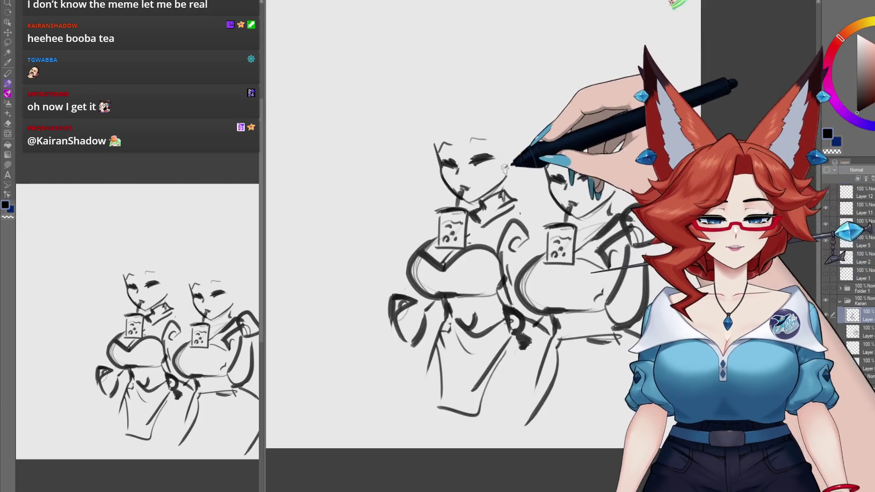
pyautogui.moveTo(485, 175); pyautogui.dragTo(502, 194)
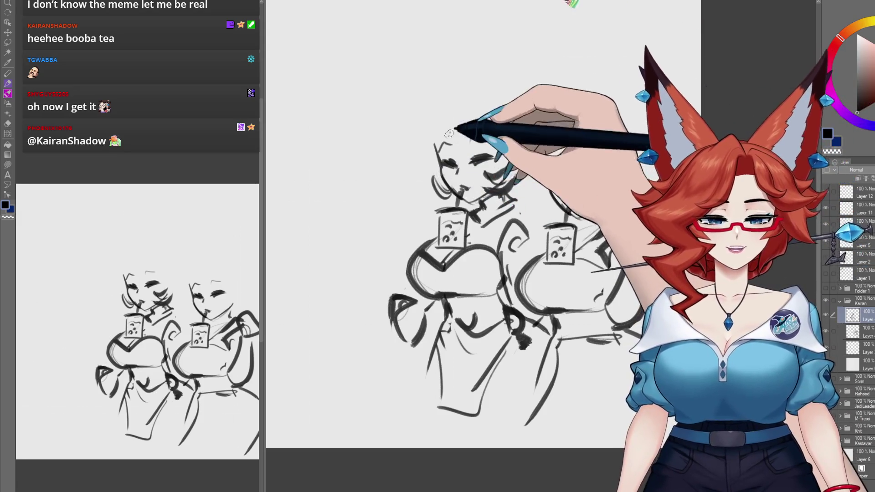
pyautogui.moveTo(470, 145)
pyautogui.mouseDown()
pyautogui.moveTo(471, 124)
pyautogui.moveTo(433, 157)
pyautogui.moveTo(460, 104)
pyautogui.mouseUp()
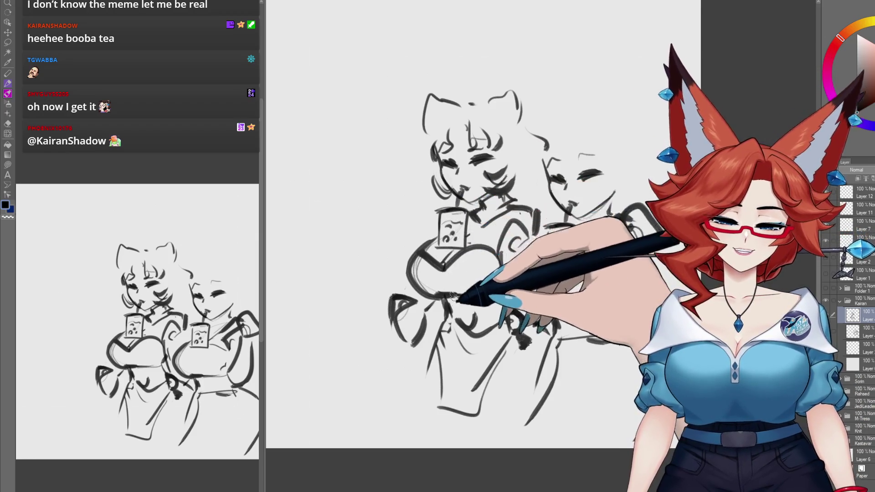
# Step: Sketch the right figure's hair, closed eyes, shoulders, pointed ear, arm and face marks
pyautogui.moveTo(552, 111)
pyautogui.mouseDown()
pyautogui.moveTo(479, 129)
pyautogui.moveTo(527, 114)
pyautogui.moveTo(588, 133)
pyautogui.moveTo(583, 140)
pyautogui.mouseUp()
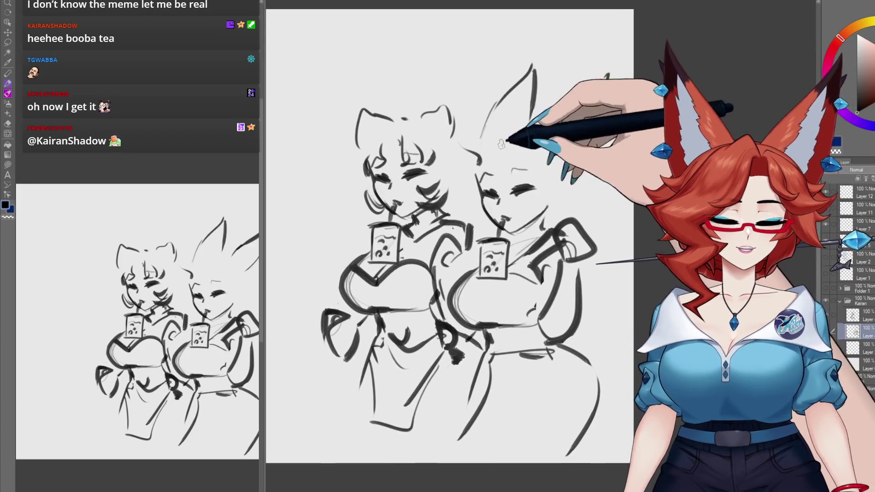
pyautogui.moveTo(476, 130); pyautogui.dragTo(457, 202)
pyautogui.moveTo(509, 187); pyautogui.dragTo(533, 191)
pyautogui.moveTo(476, 196)
pyautogui.mouseDown()
pyautogui.moveTo(485, 223)
pyautogui.moveTo(464, 247)
pyautogui.mouseUp()
pyautogui.moveTo(542, 223); pyautogui.dragTo(592, 255)
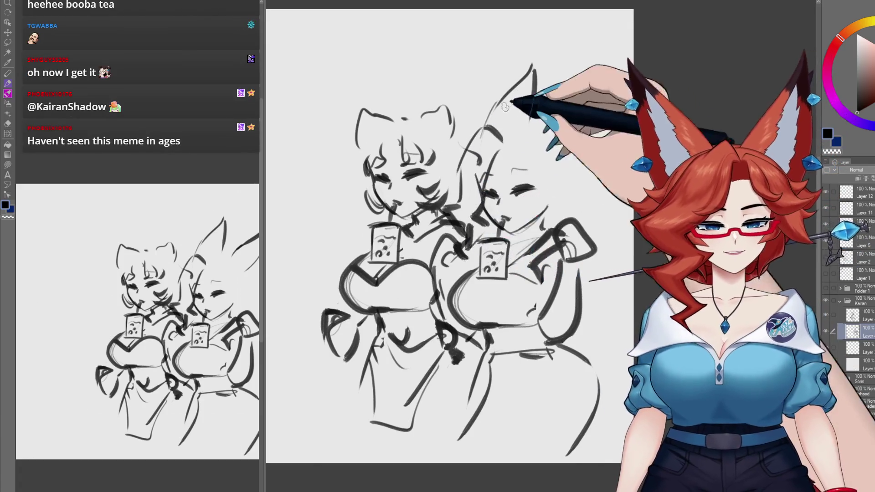
pyautogui.moveTo(609, 73); pyautogui.dragTo(592, 123)
pyautogui.moveTo(501, 150); pyautogui.dragTo(476, 195)
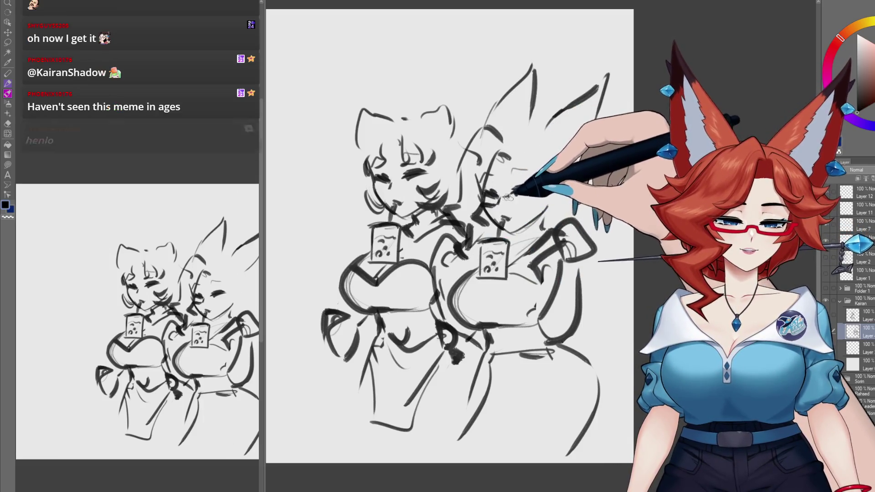
pyautogui.moveTo(524, 139)
pyautogui.mouseDown()
pyautogui.moveTo(575, 164)
pyautogui.moveTo(562, 207)
pyautogui.mouseUp()
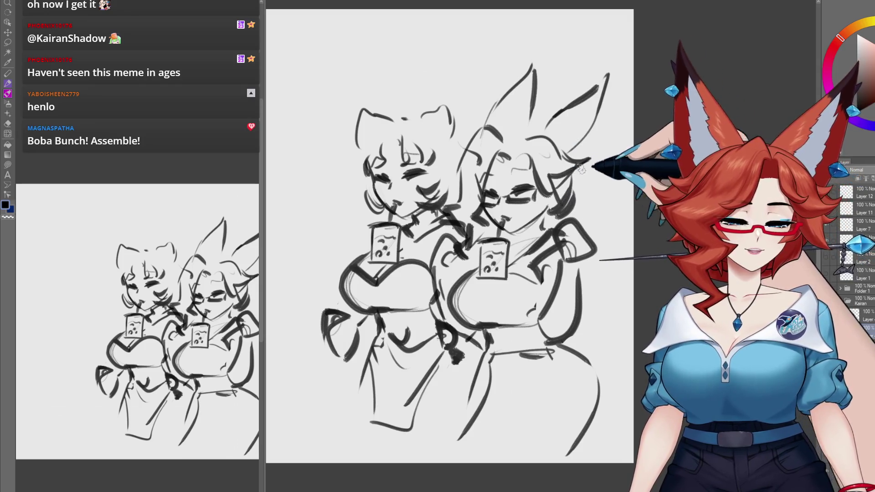
pyautogui.moveTo(590, 158); pyautogui.dragTo(551, 216)
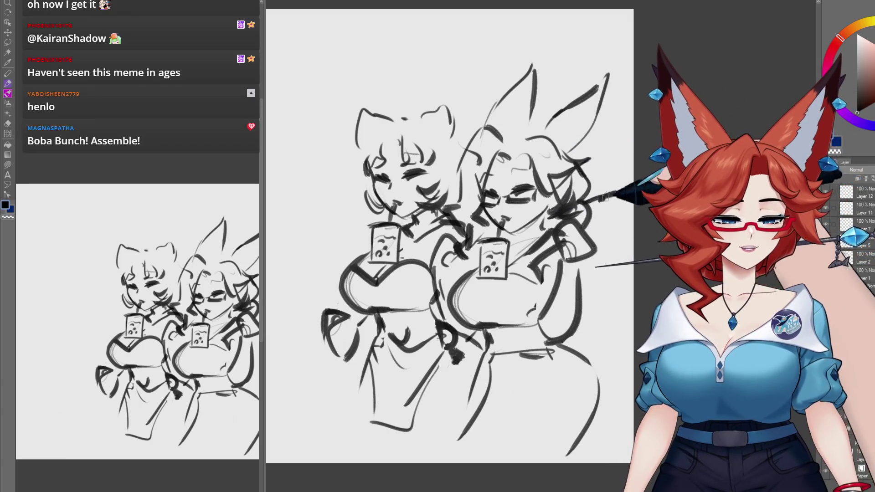
pyautogui.moveTo(605, 196)
pyautogui.mouseDown()
pyautogui.moveTo(620, 200)
pyautogui.moveTo(609, 211)
pyautogui.mouseUp()
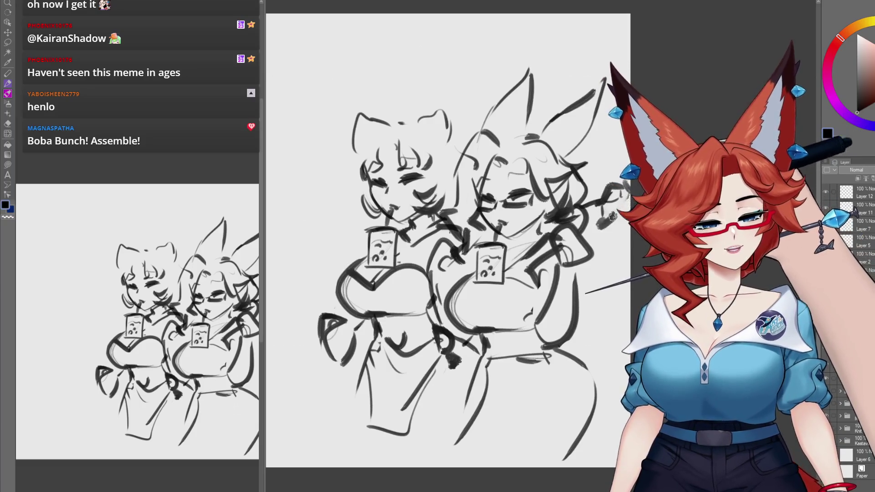
pyautogui.moveTo(596, 273); pyautogui.dragTo(616, 267)
pyautogui.moveTo(546, 309); pyautogui.dragTo(555, 294)
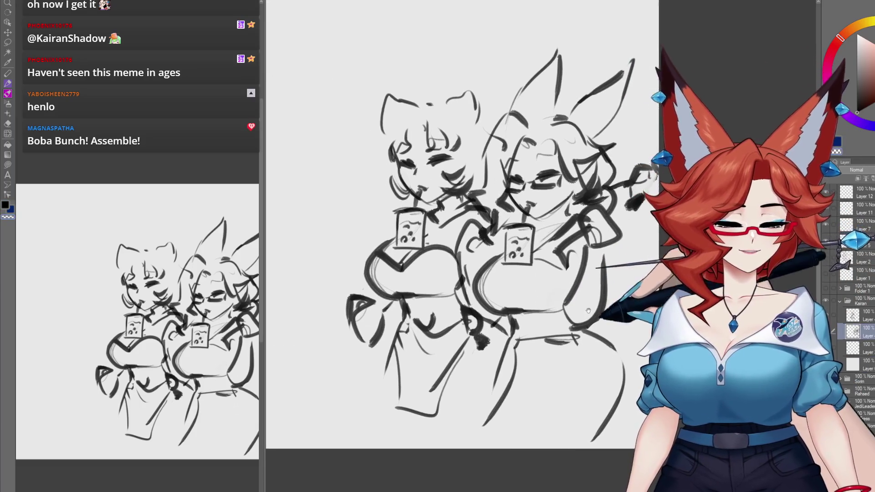
pyautogui.moveTo(612, 124); pyautogui.dragTo(620, 135)
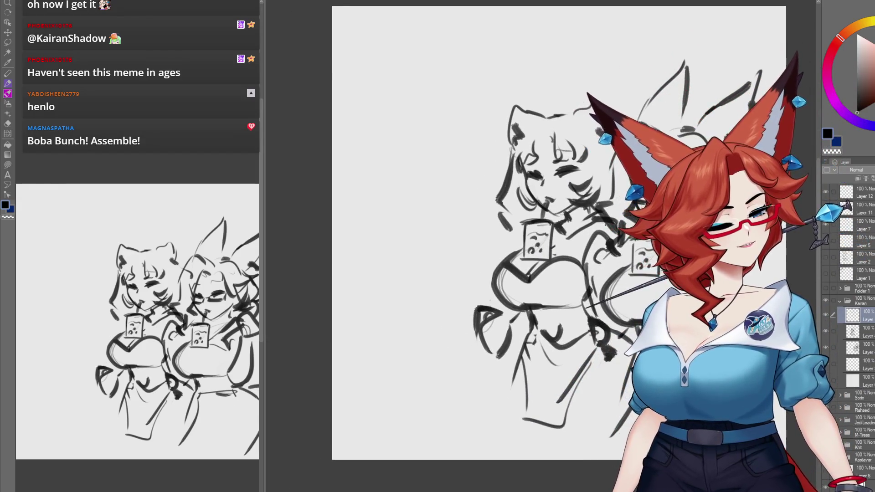
pyautogui.scroll(-1, 546, 227)
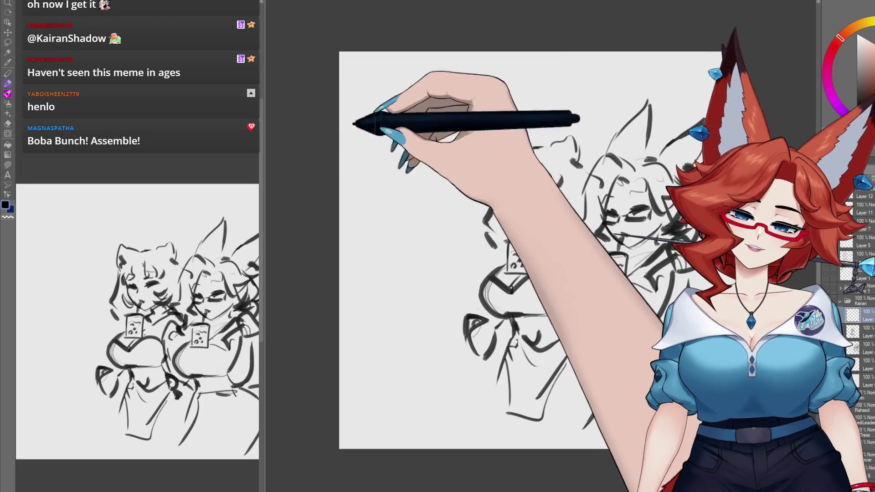
# Step: Rough out a new head shape in the canvas's top-left corner
pyautogui.moveTo(369, 55); pyautogui.dragTo(388, 83)
pyautogui.moveTo(344, 110); pyautogui.dragTo(362, 128)
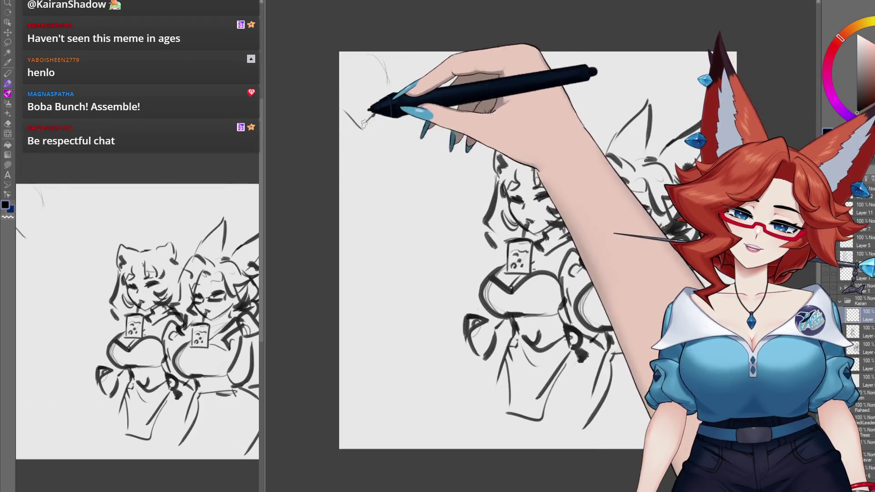
pyautogui.moveTo(348, 73); pyautogui.dragTo(382, 57)
pyautogui.moveTo(381, 123)
pyautogui.mouseDown()
pyautogui.moveTo(404, 62)
pyautogui.moveTo(464, 52)
pyautogui.mouseUp()
pyautogui.scroll(1, 410, 91)
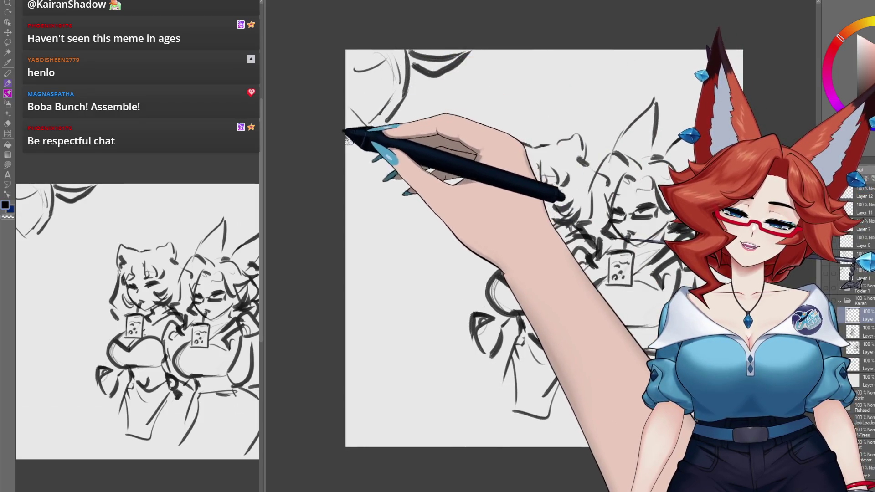
pyautogui.moveTo(410, 192); pyautogui.dragTo(392, 228)
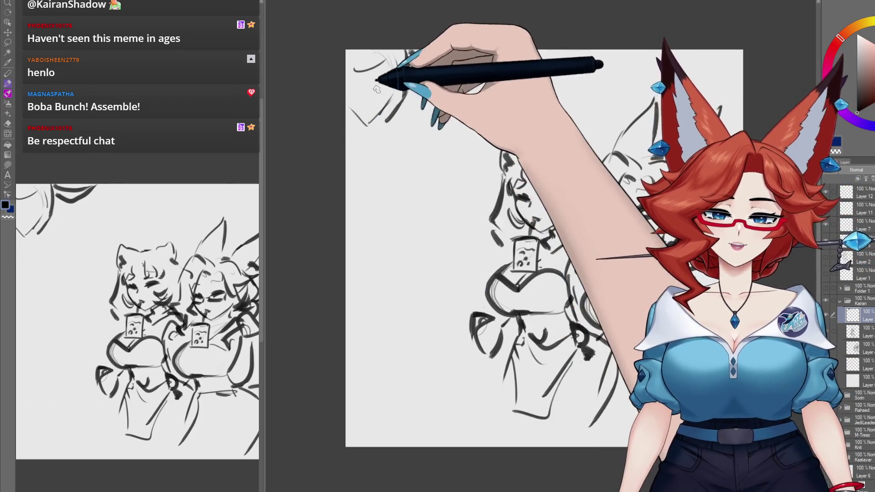
# Step: Add the figure's cup and arm strokes and a long body line down the left edge
pyautogui.moveTo(371, 88)
pyautogui.mouseDown()
pyautogui.moveTo(378, 85)
pyautogui.moveTo(371, 127)
pyautogui.mouseUp()
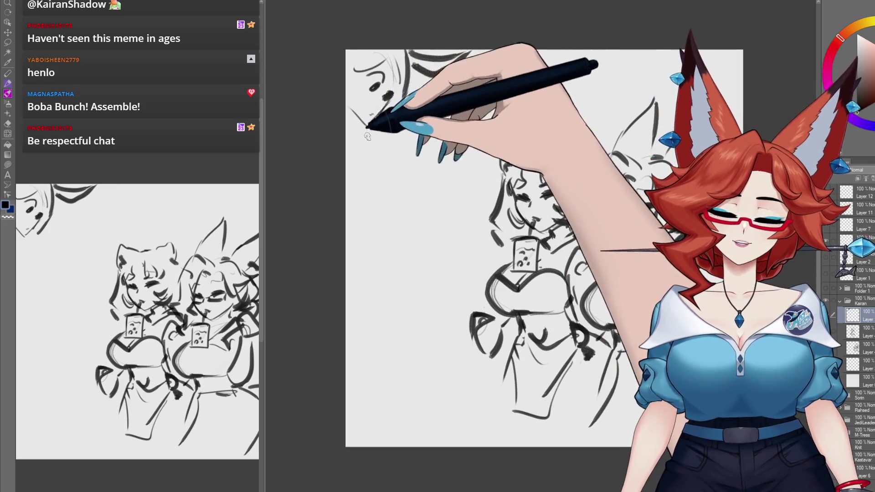
pyautogui.moveTo(384, 153); pyautogui.dragTo(363, 181)
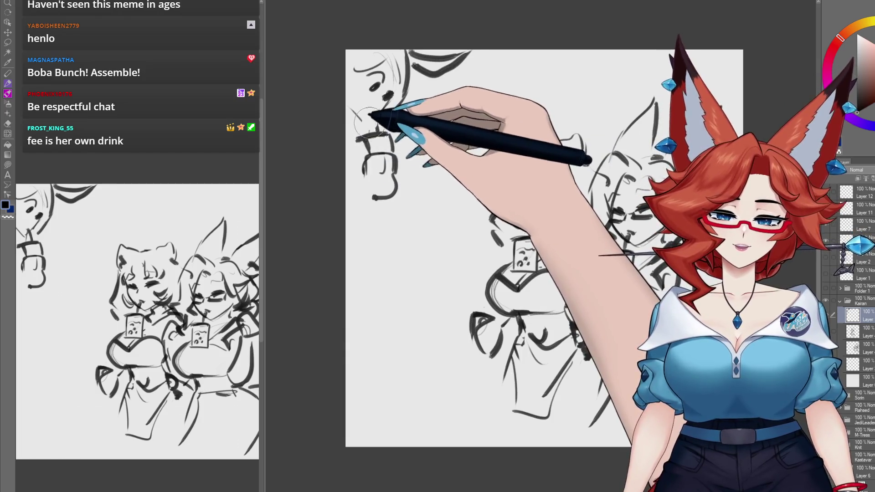
pyautogui.hotkey('ctrl', 'z')
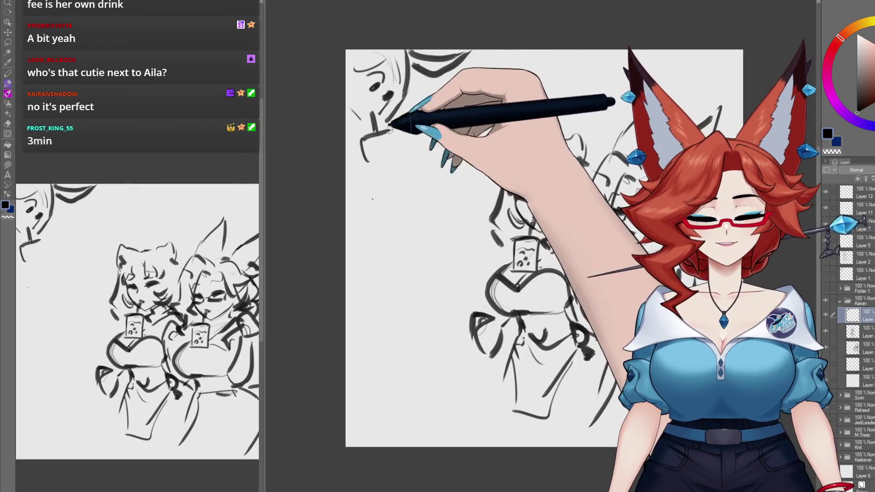
pyautogui.moveTo(389, 133)
pyautogui.mouseDown()
pyautogui.moveTo(366, 173)
pyautogui.moveTo(372, 200)
pyautogui.mouseUp()
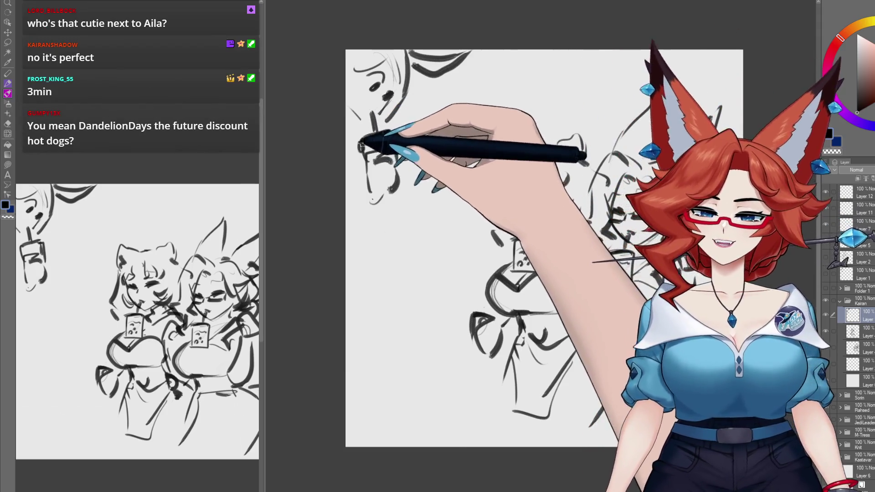
pyautogui.moveTo(366, 185); pyautogui.dragTo(353, 207)
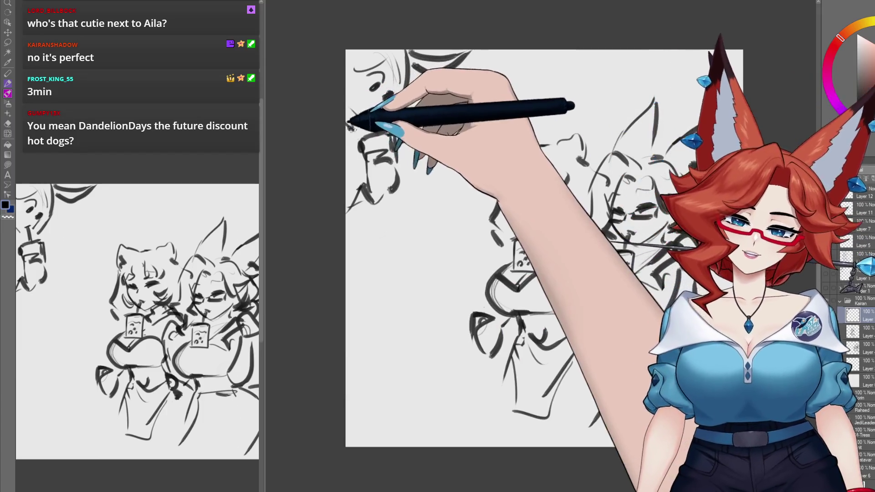
pyautogui.moveTo(353, 219); pyautogui.dragTo(350, 437)
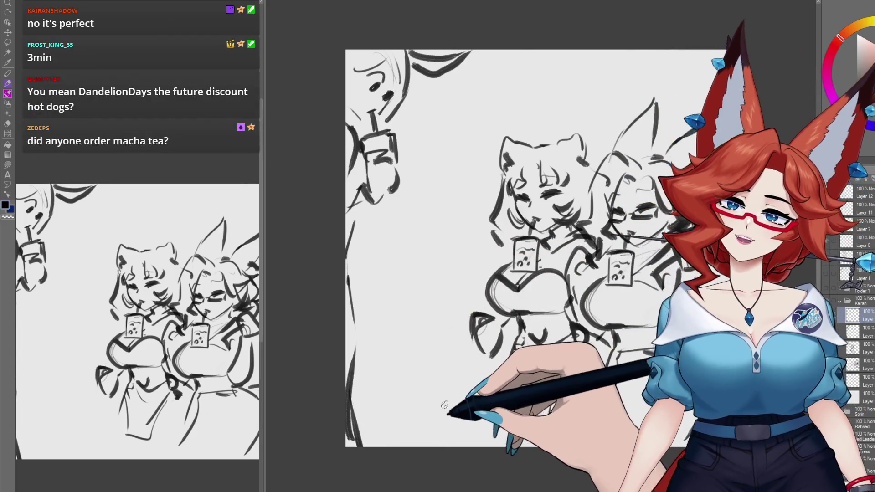
pyautogui.moveTo(393, 407)
pyautogui.mouseDown()
pyautogui.moveTo(363, 357)
pyautogui.moveTo(412, 303)
pyautogui.mouseUp()
# Step: Draw the small character's round head, spiky flame hair and pointed ears at lower left
pyautogui.moveTo(424, 335); pyautogui.dragTo(404, 379)
pyautogui.moveTo(361, 249); pyautogui.dragTo(412, 296)
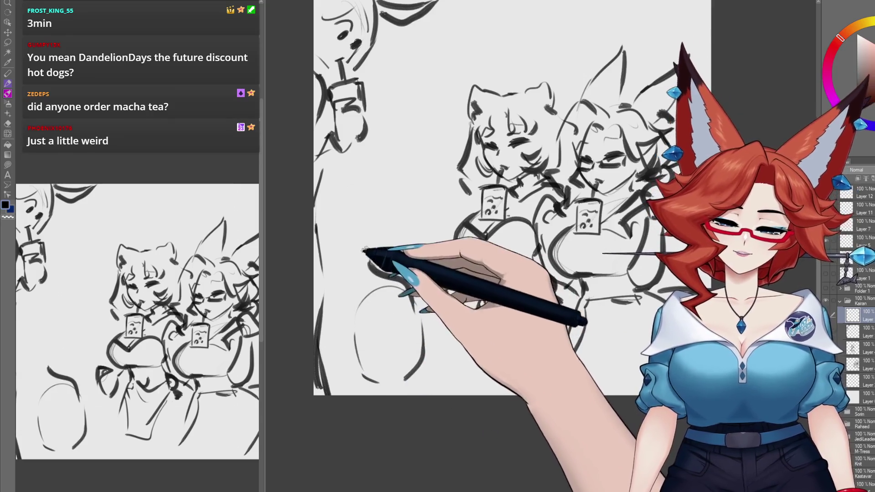
pyautogui.moveTo(342, 301)
pyautogui.mouseDown()
pyautogui.moveTo(351, 360)
pyautogui.moveTo(390, 367)
pyautogui.mouseUp()
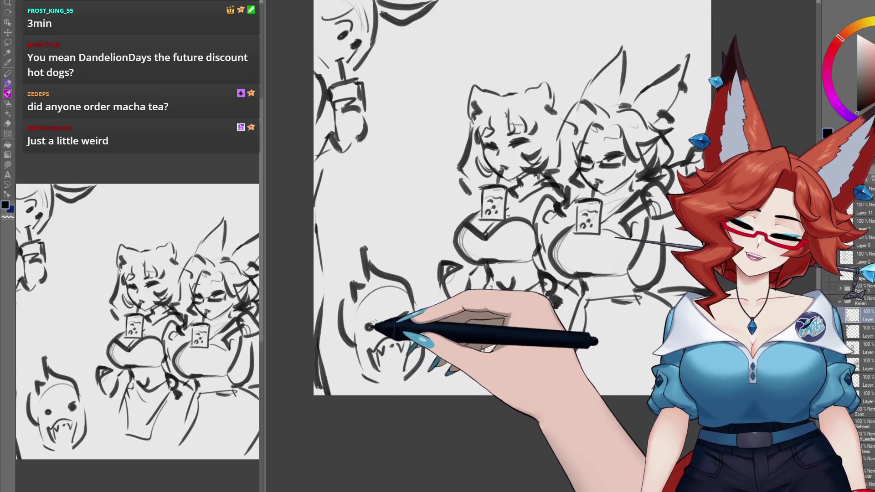
pyautogui.moveTo(374, 323)
pyautogui.mouseDown()
pyautogui.moveTo(349, 269)
pyautogui.moveTo(450, 319)
pyautogui.mouseUp()
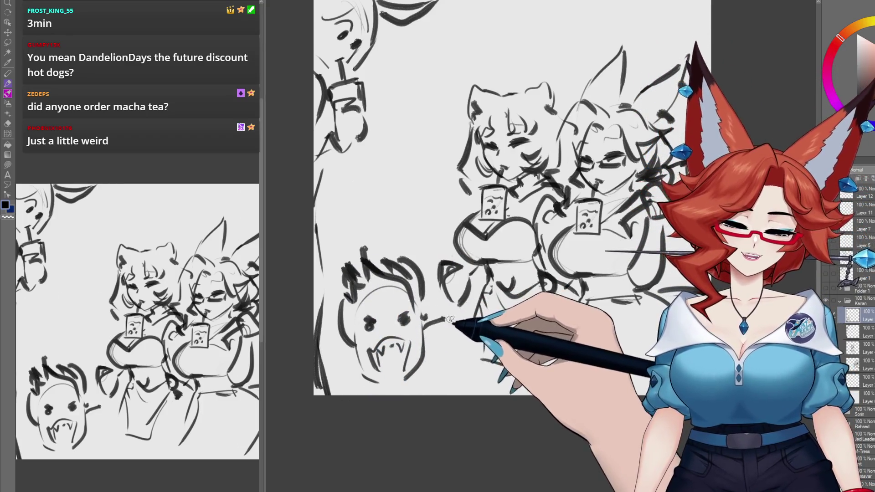
pyautogui.moveTo(351, 340); pyautogui.dragTo(328, 349)
pyautogui.moveTo(449, 319); pyautogui.dragTo(426, 342)
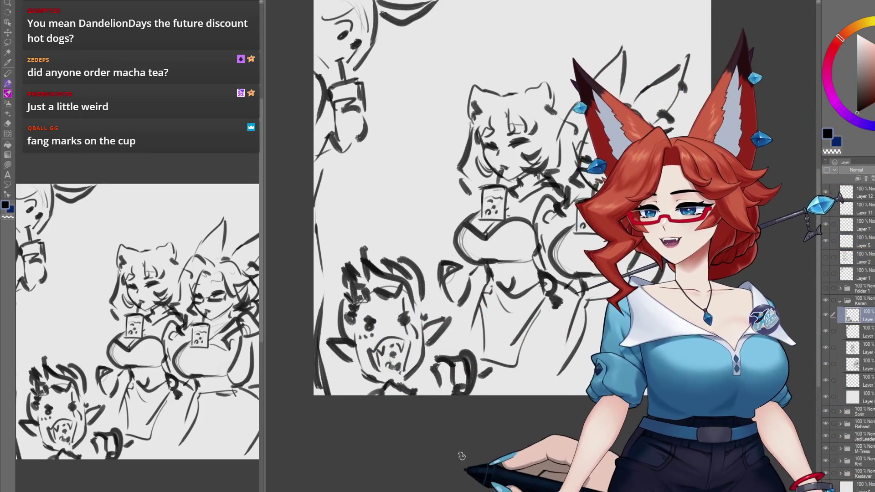
pyautogui.moveTo(484, 315); pyautogui.dragTo(475, 355)
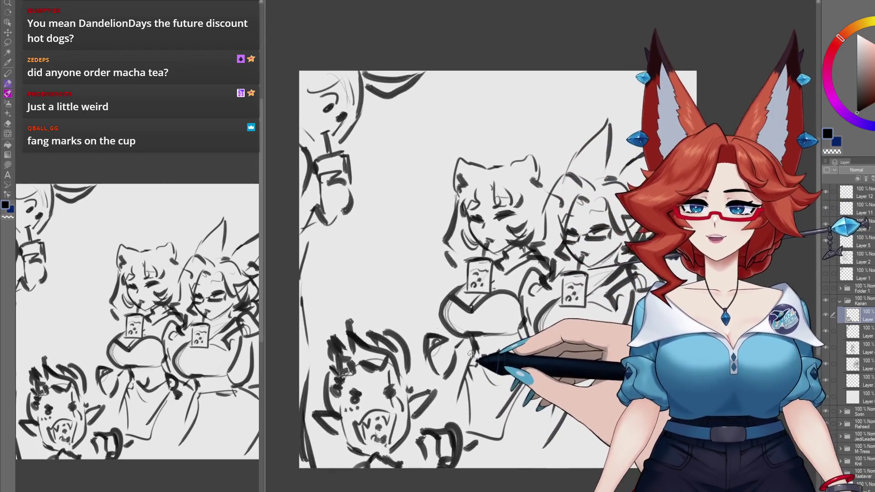
pyautogui.moveTo(471, 356); pyautogui.dragTo(466, 342)
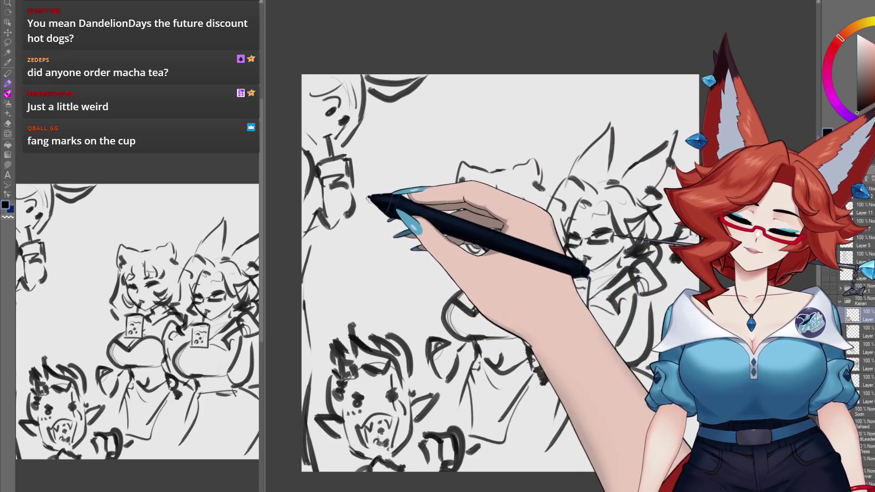
# Step: Sketch a horned figure with body, arms and a cup beside the left-edge figure
pyautogui.moveTo(369, 194); pyautogui.dragTo(383, 209)
pyautogui.moveTo(409, 171); pyautogui.dragTo(409, 193)
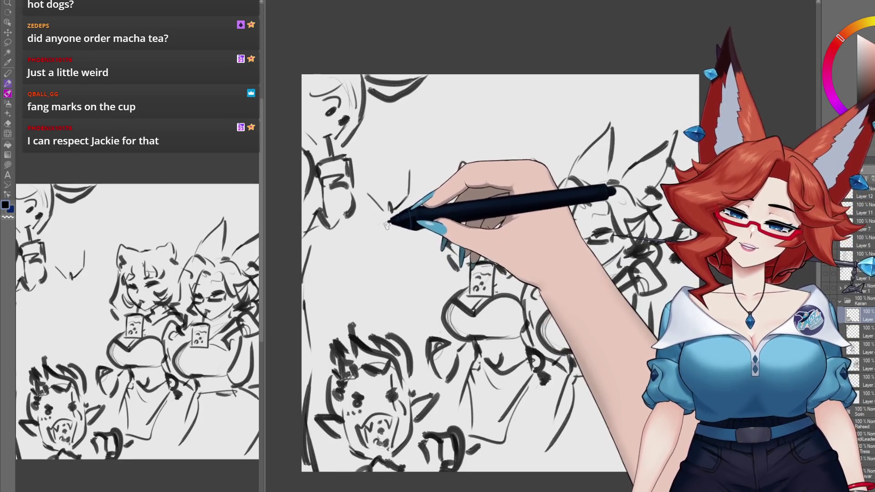
pyautogui.moveTo(382, 225); pyautogui.dragTo(398, 218)
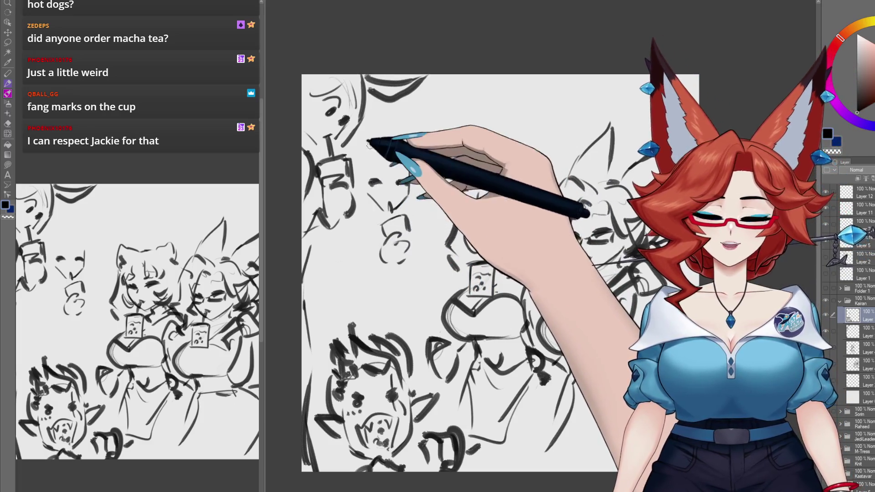
pyautogui.moveTo(386, 157); pyautogui.dragTo(372, 163)
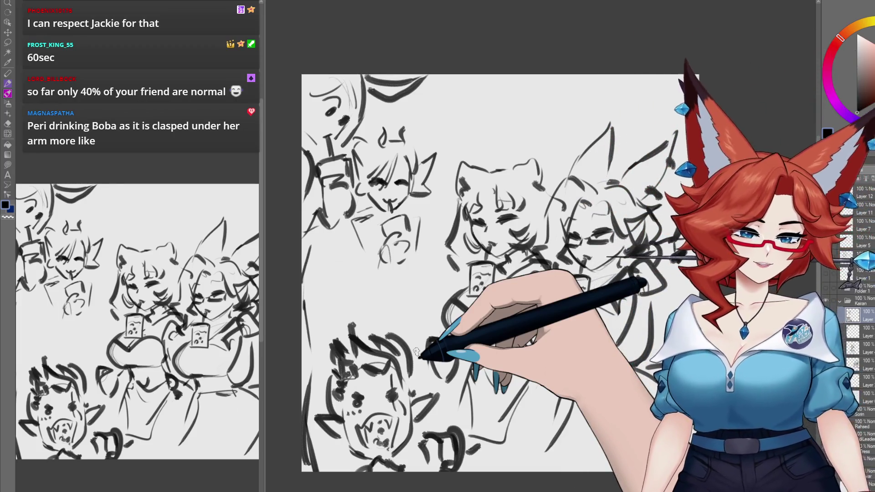
pyautogui.moveTo(376, 145); pyautogui.dragTo(406, 139)
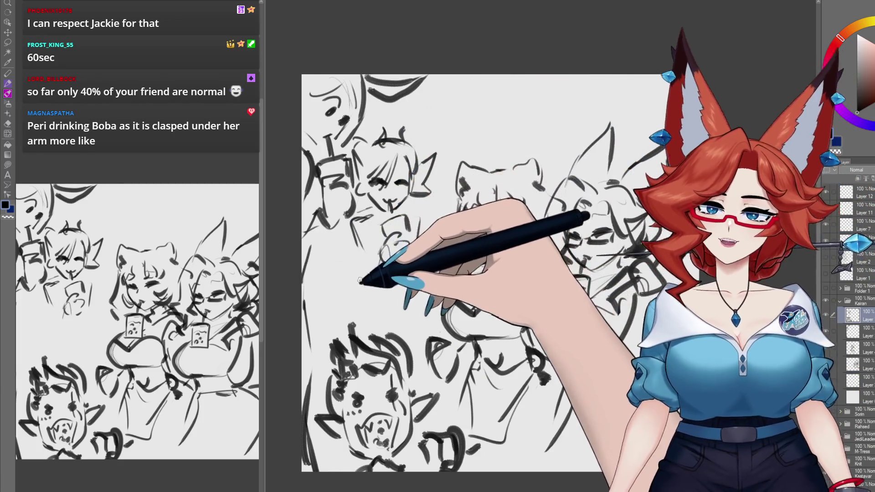
pyautogui.moveTo(359, 254); pyautogui.dragTo(366, 301)
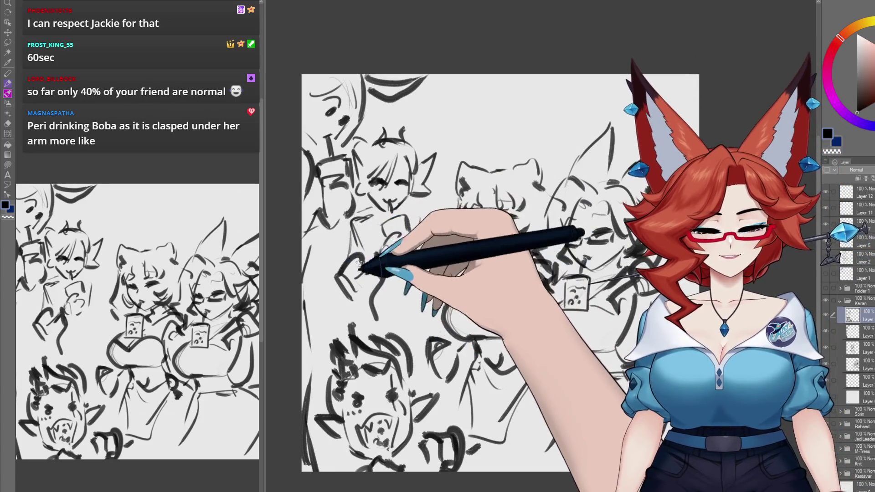
pyautogui.moveTo(351, 230); pyautogui.dragTo(342, 269)
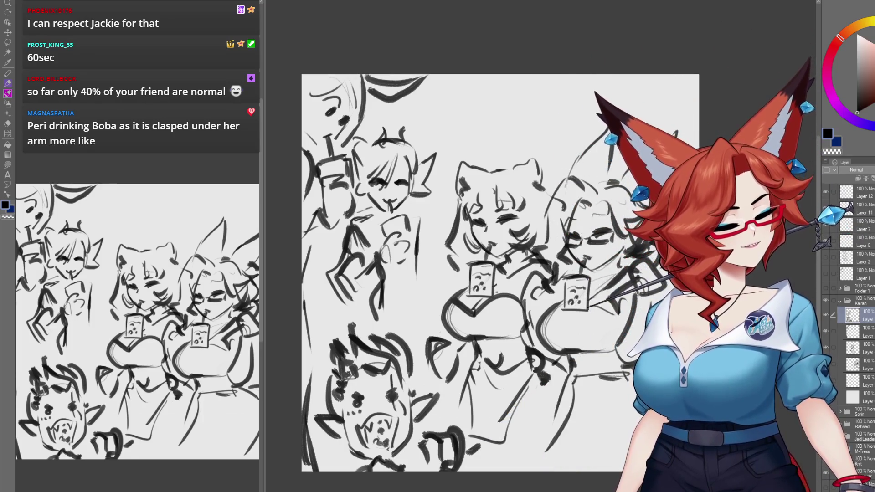
pyautogui.moveTo(494, 147); pyautogui.dragTo(472, 154)
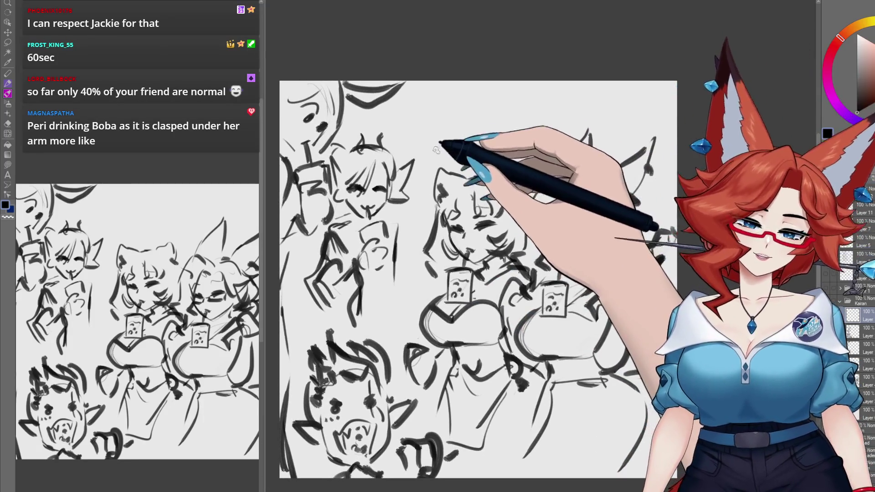
# Step: Draw an egg-headed creature with antennae and a skull-faced figure at the top, then zoom out
pyautogui.moveTo(405, 103)
pyautogui.mouseDown()
pyautogui.moveTo(437, 128)
pyautogui.moveTo(499, 105)
pyautogui.mouseUp()
pyautogui.moveTo(455, 129)
pyautogui.mouseDown()
pyautogui.moveTo(439, 148)
pyautogui.moveTo(474, 154)
pyautogui.mouseUp()
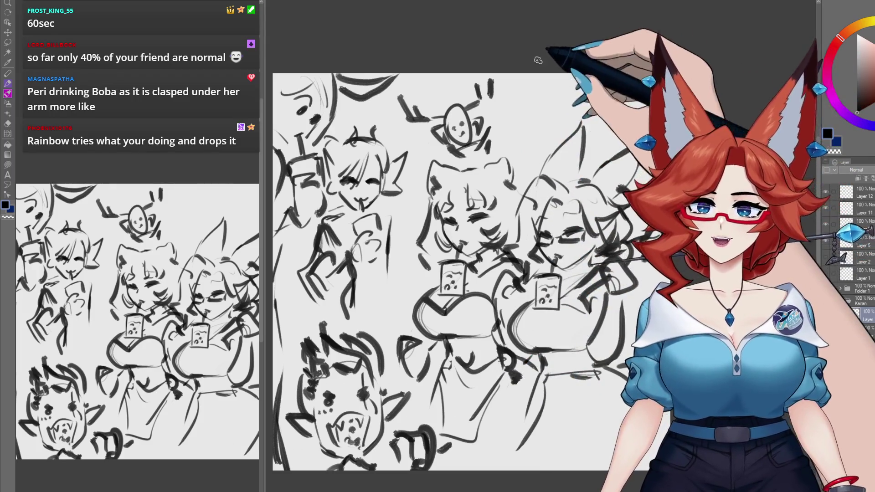
pyautogui.moveTo(540, 111); pyautogui.dragTo(559, 89)
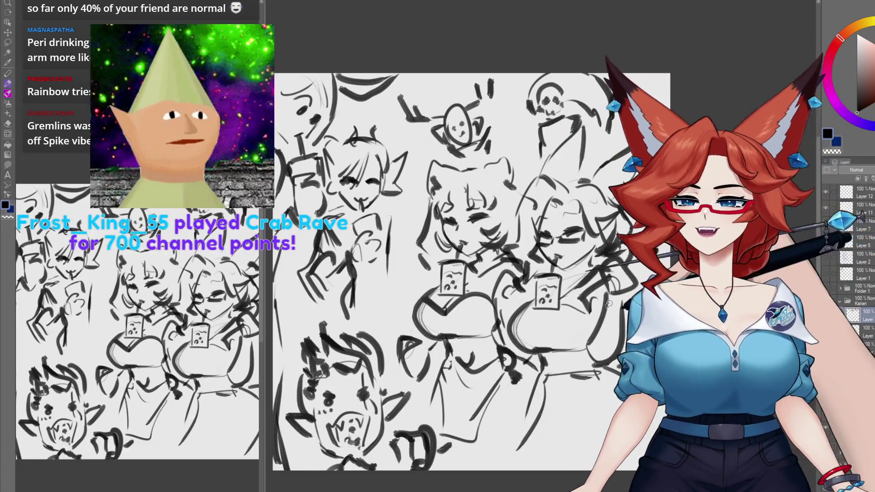
pyautogui.moveTo(607, 303); pyautogui.dragTo(484, 390)
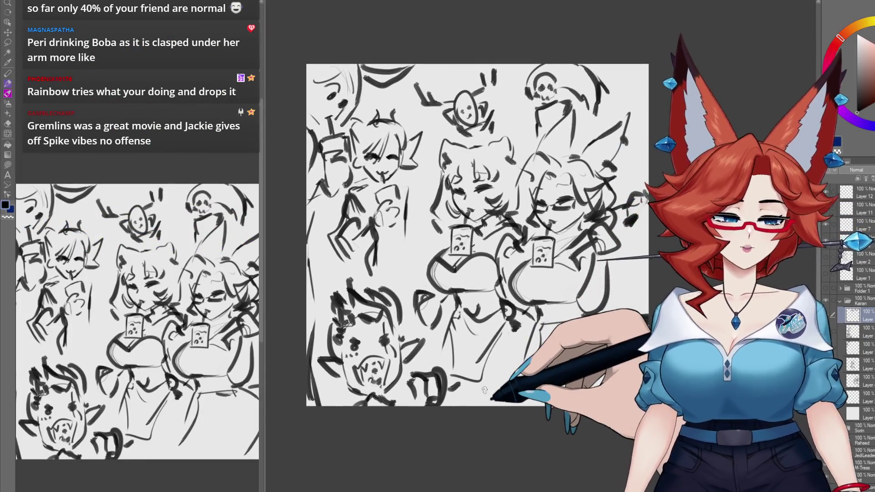
# Step: Collapse the Kairan folder in the Layer palette
pyautogui.click(839, 300)
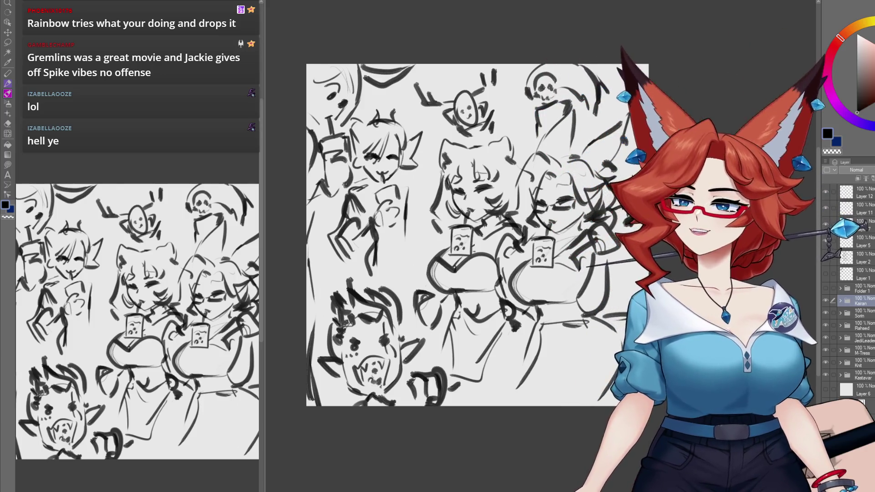
# Step: Create a new layer folder above the Kairan folder
pyautogui.click(859, 292)
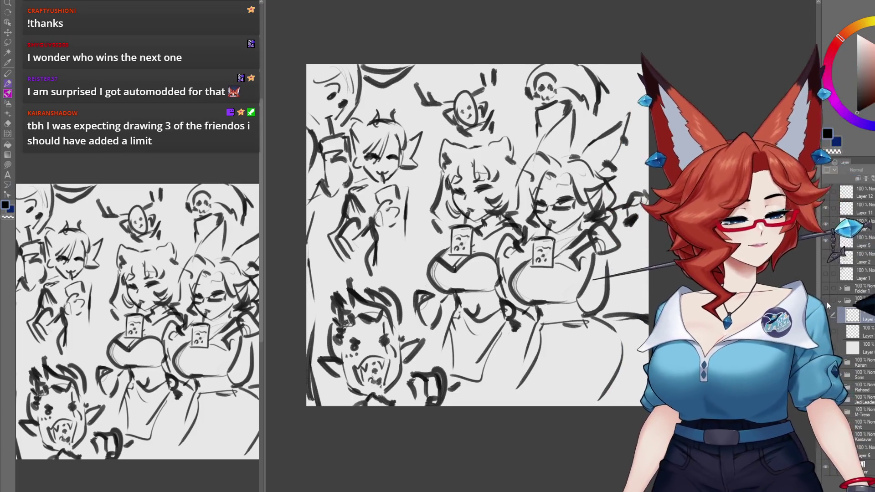
pyautogui.press('Delete')
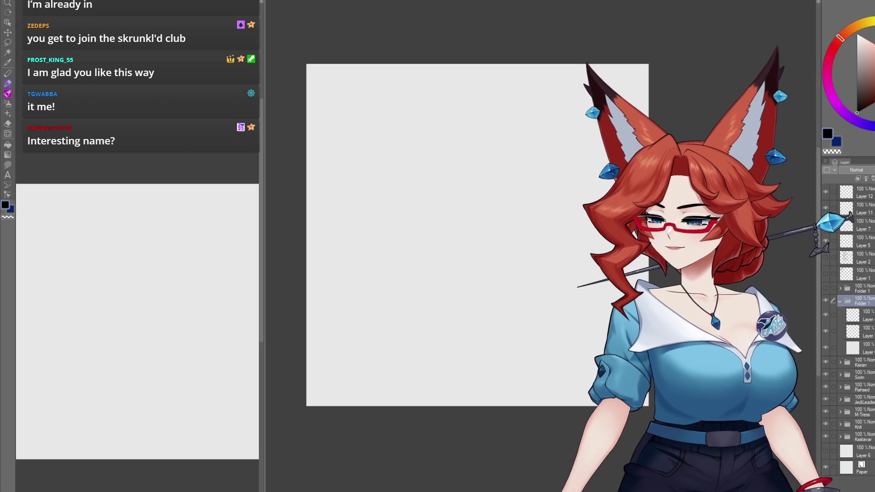
pyautogui.write('tgwabba')
# Step: Confirm the chat viewer's username as Folder 1's new name
pyautogui.press('Return')
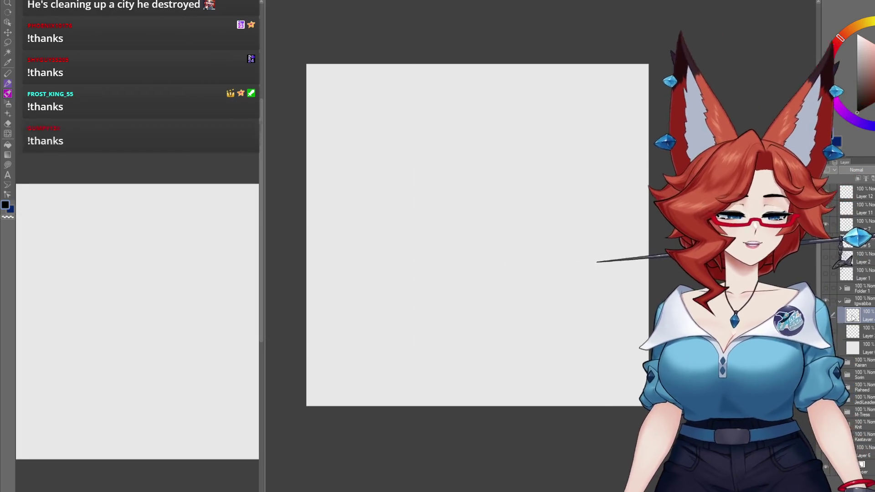
# Step: Redraw the stair step outlines, raising the right-hand step into a taller block
pyautogui.moveTo(467, 326)
pyautogui.mouseDown()
pyautogui.moveTo(462, 335)
pyautogui.moveTo(480, 342)
pyautogui.mouseUp()
pyautogui.scroll(1, 463, 335)
pyautogui.scroll(1, 481, 342)
pyautogui.moveTo(504, 310); pyautogui.dragTo(510, 318)
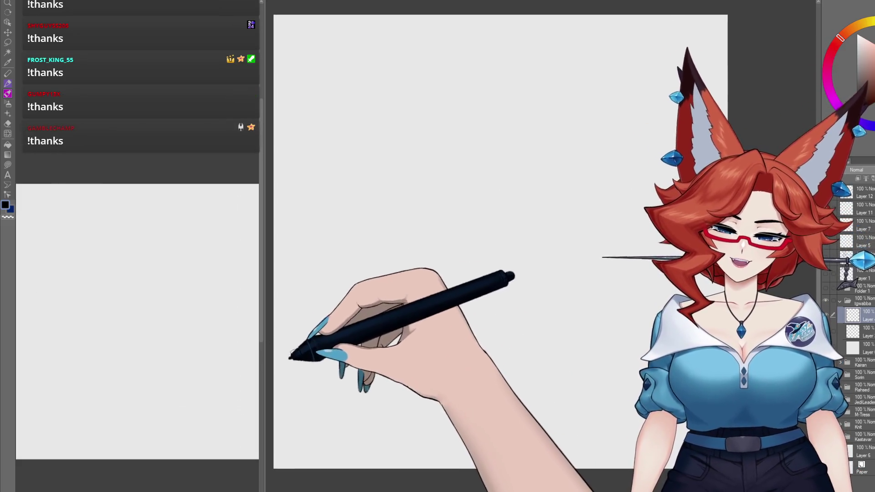
pyautogui.moveTo(280, 313)
pyautogui.mouseDown()
pyautogui.moveTo(358, 313)
pyautogui.moveTo(365, 426)
pyautogui.mouseUp()
pyautogui.moveTo(376, 375); pyautogui.dragTo(408, 375)
pyautogui.moveTo(417, 373)
pyautogui.mouseDown()
pyautogui.moveTo(425, 453)
pyautogui.moveTo(499, 427)
pyautogui.moveTo(625, 408)
pyautogui.mouseUp()
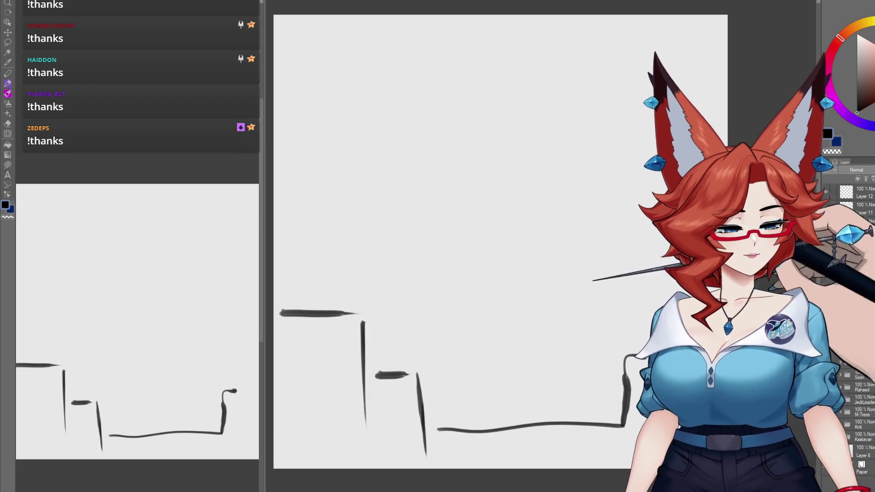
pyautogui.moveTo(649, 362); pyautogui.dragTo(688, 210)
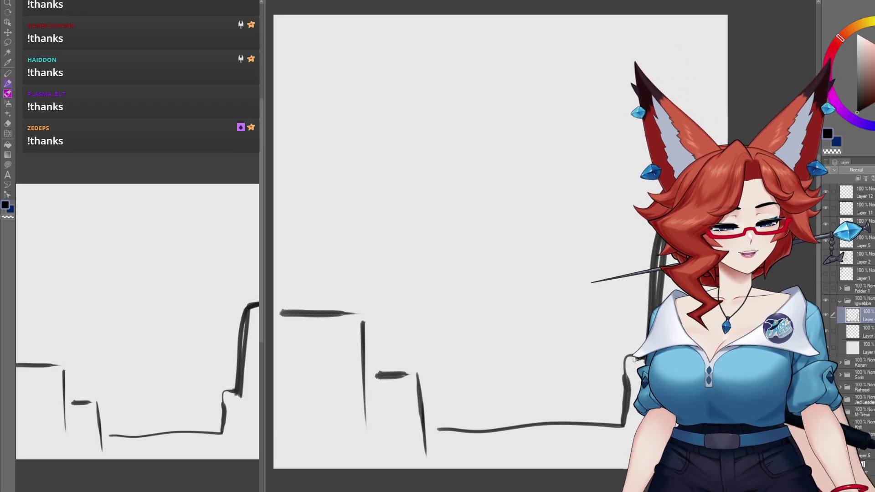
pyautogui.moveTo(418, 381)
pyautogui.mouseDown()
pyautogui.moveTo(368, 389)
pyautogui.moveTo(351, 314)
pyautogui.moveTo(282, 314)
pyautogui.mouseUp()
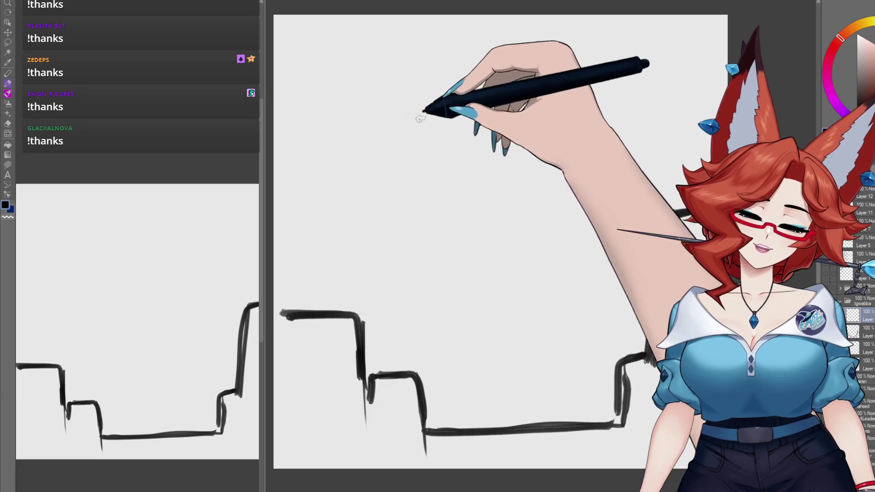
# Step: Rough in the dinosaur's front diagonal, long back arc and front leg line
pyautogui.moveTo(398, 139); pyautogui.dragTo(424, 209)
pyautogui.moveTo(412, 113)
pyautogui.mouseDown()
pyautogui.moveTo(439, 89)
pyautogui.moveTo(643, 237)
pyautogui.moveTo(618, 212)
pyautogui.mouseUp()
pyautogui.moveTo(424, 212); pyautogui.dragTo(440, 285)
pyautogui.moveTo(435, 321)
pyautogui.mouseDown()
pyautogui.moveTo(422, 353)
pyautogui.moveTo(490, 420)
pyautogui.mouseUp()
pyautogui.moveTo(341, 85); pyautogui.dragTo(337, 134)
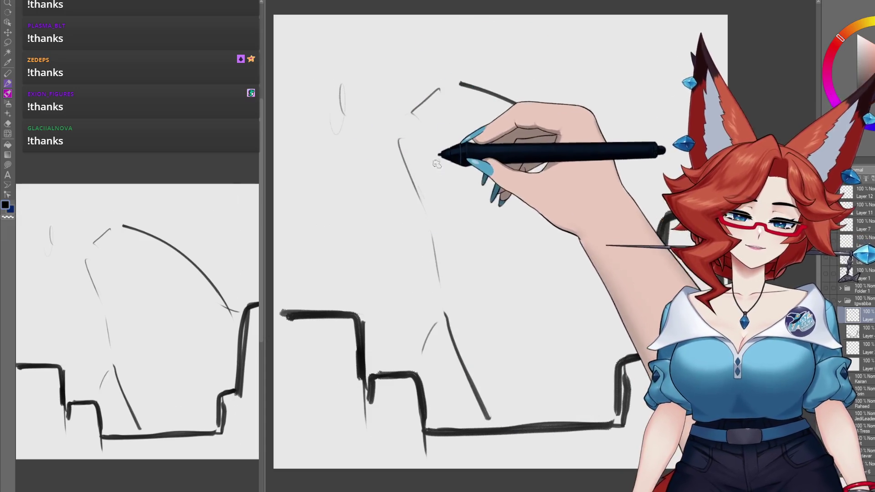
# Step: Sketch the head's upper outline and jaw, then erase a stray lower-left head line
pyautogui.moveTo(436, 164); pyautogui.dragTo(462, 179)
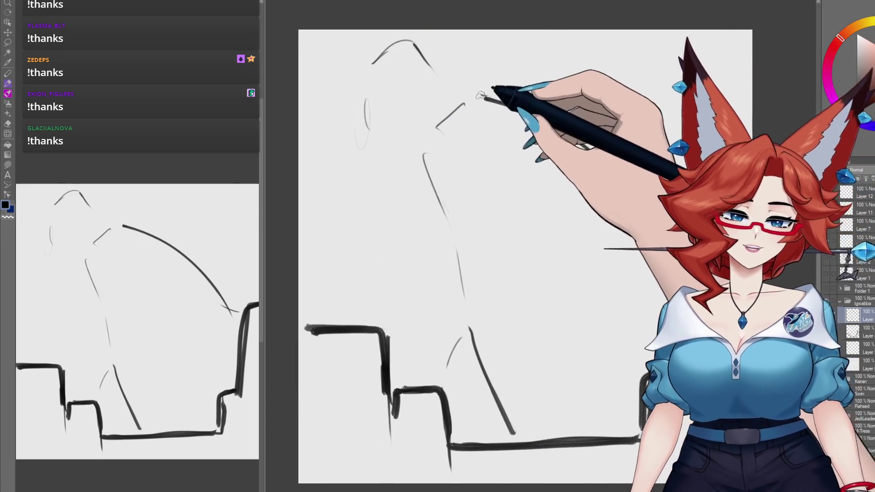
pyautogui.moveTo(381, 46); pyautogui.dragTo(336, 98)
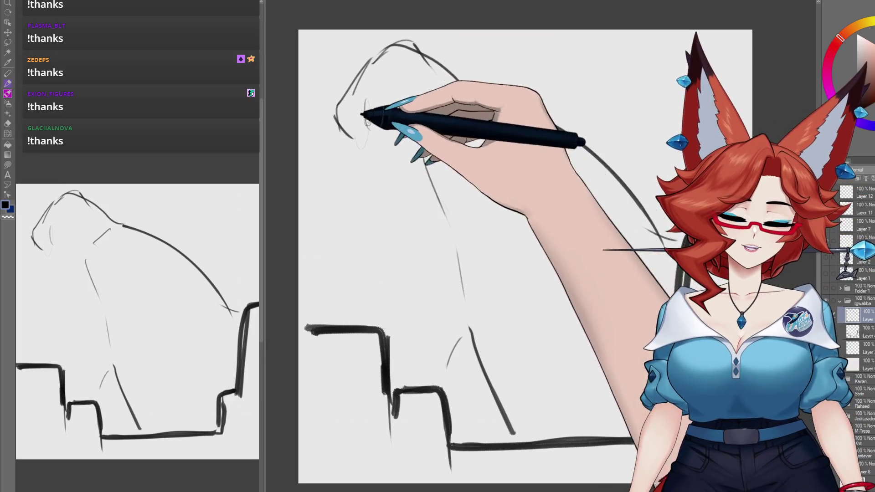
pyautogui.moveTo(370, 129); pyautogui.dragTo(429, 107)
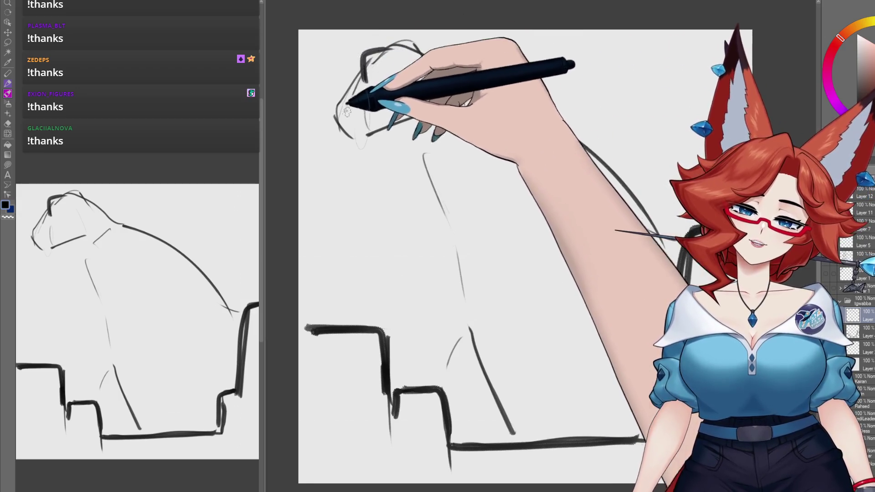
pyautogui.moveTo(364, 82); pyautogui.dragTo(414, 44)
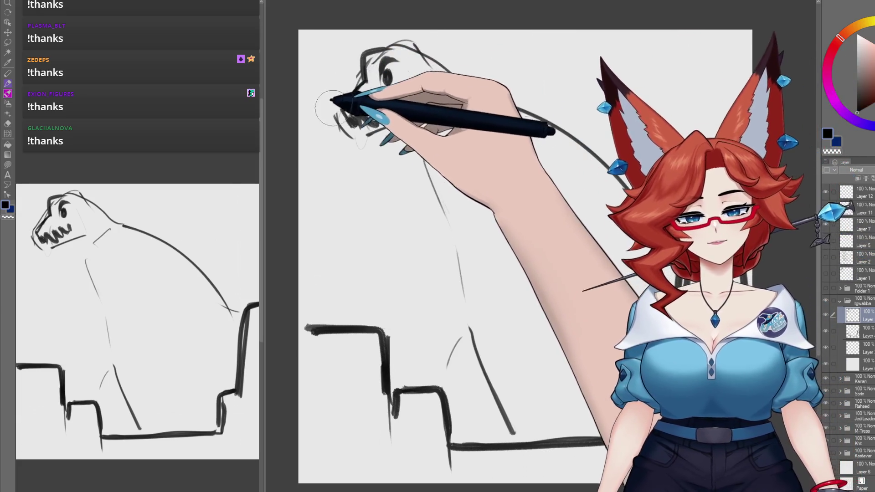
pyautogui.moveTo(339, 117); pyautogui.dragTo(353, 147)
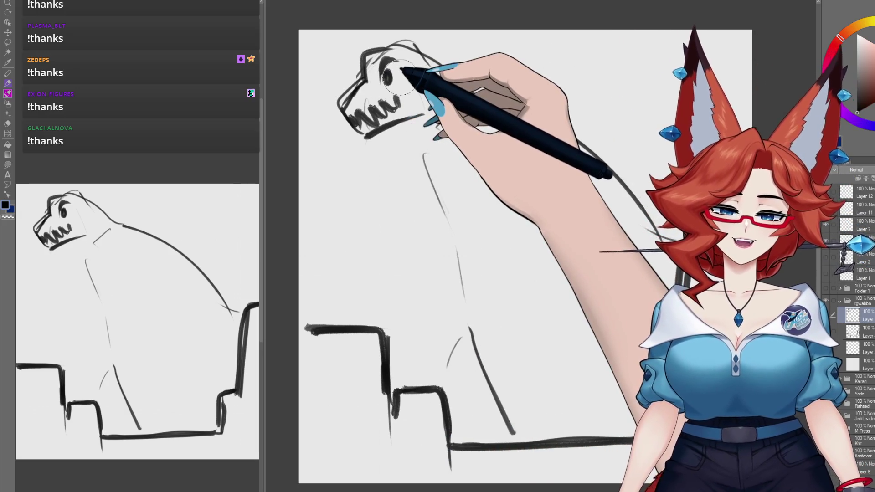
pyautogui.moveTo(392, 41); pyautogui.dragTo(407, 31)
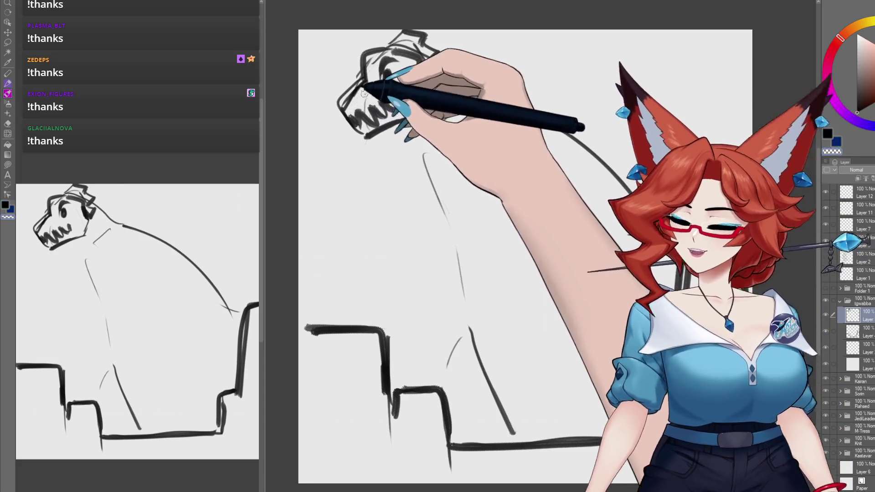
# Step: Draw a small claw on the dinosaur's chest
pyautogui.moveTo(451, 71); pyautogui.dragTo(451, 65)
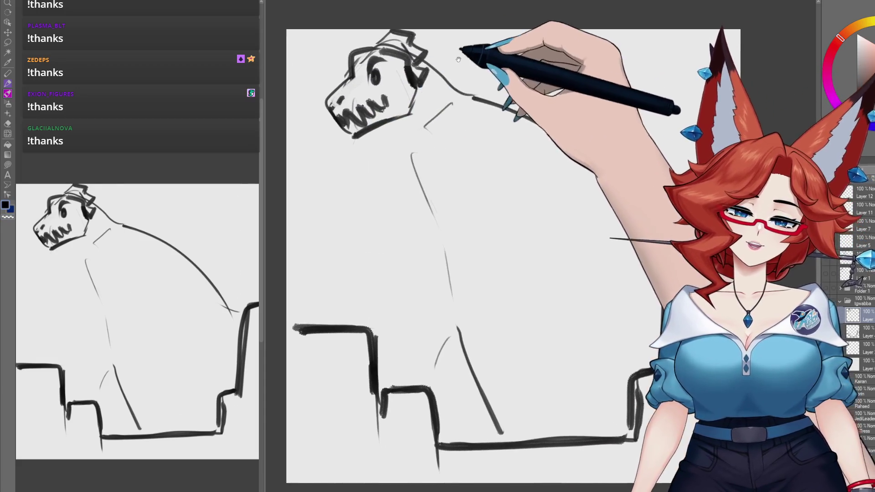
pyautogui.moveTo(479, 97); pyautogui.dragTo(469, 94)
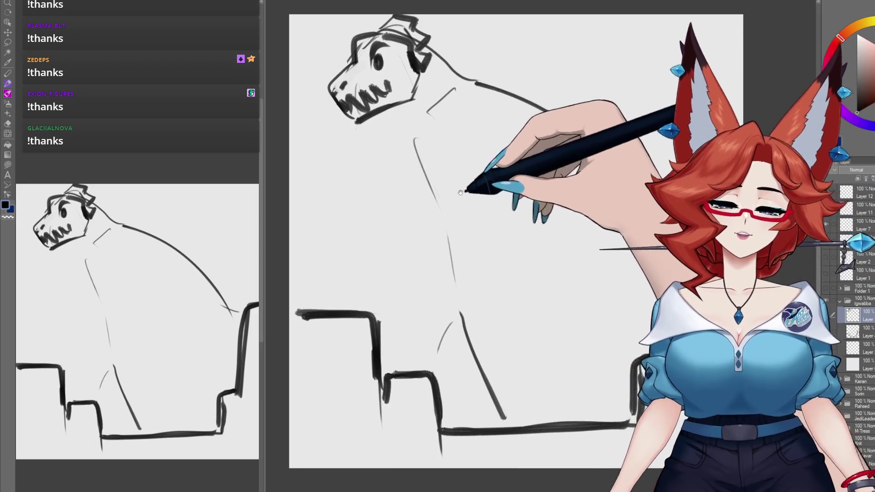
pyautogui.moveTo(464, 190); pyautogui.dragTo(464, 176)
pyautogui.moveTo(415, 201)
pyautogui.mouseDown()
pyautogui.moveTo(395, 219)
pyautogui.moveTo(395, 201)
pyautogui.moveTo(426, 209)
pyautogui.mouseUp()
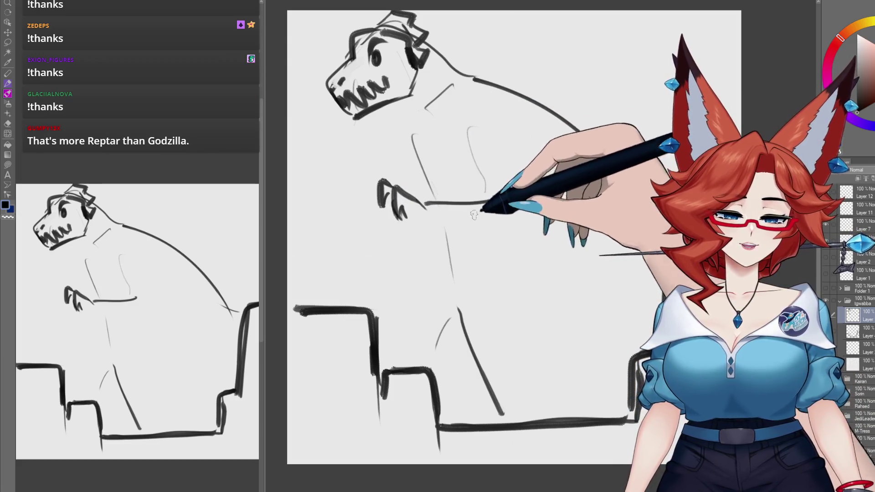
# Step: Undo the stray chest stroke, then draw the chest line, leg, forearm claws and belly curve
pyautogui.hotkey('ctrl', 'z')
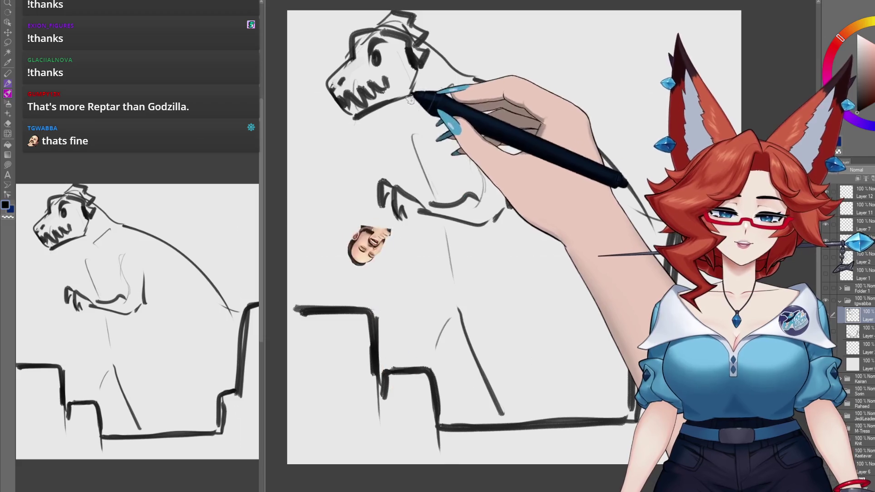
pyautogui.moveTo(410, 116); pyautogui.dragTo(438, 199)
pyautogui.moveTo(451, 273)
pyautogui.mouseDown()
pyautogui.moveTo(457, 310)
pyautogui.moveTo(437, 364)
pyautogui.mouseUp()
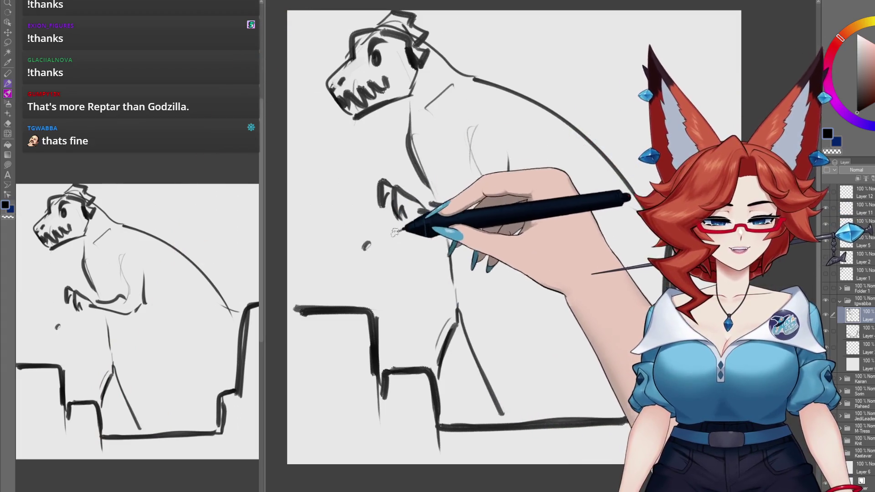
pyautogui.moveTo(351, 267); pyautogui.dragTo(369, 243)
pyautogui.moveTo(431, 204); pyautogui.dragTo(477, 197)
pyautogui.moveTo(367, 244)
pyautogui.mouseDown()
pyautogui.moveTo(360, 268)
pyautogui.moveTo(372, 271)
pyautogui.moveTo(438, 234)
pyautogui.mouseUp()
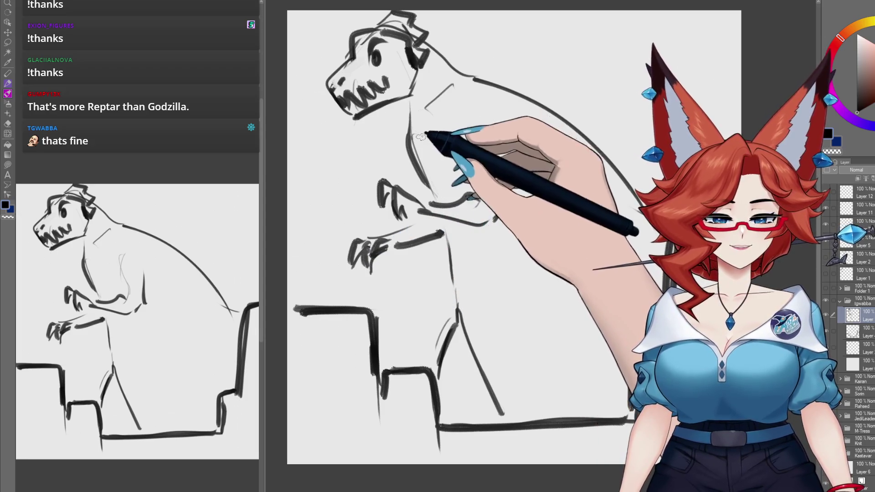
# Step: Add neck lines, a collar band, a bowtie and a diagonal strap across the back
pyautogui.moveTo(401, 105); pyautogui.dragTo(404, 137)
pyautogui.moveTo(417, 96)
pyautogui.mouseDown()
pyautogui.moveTo(449, 73)
pyautogui.moveTo(478, 77)
pyautogui.moveTo(423, 116)
pyautogui.mouseUp()
pyautogui.moveTo(458, 67)
pyautogui.mouseDown()
pyautogui.moveTo(417, 106)
pyautogui.moveTo(391, 148)
pyautogui.mouseUp()
pyautogui.moveTo(426, 105); pyautogui.dragTo(412, 139)
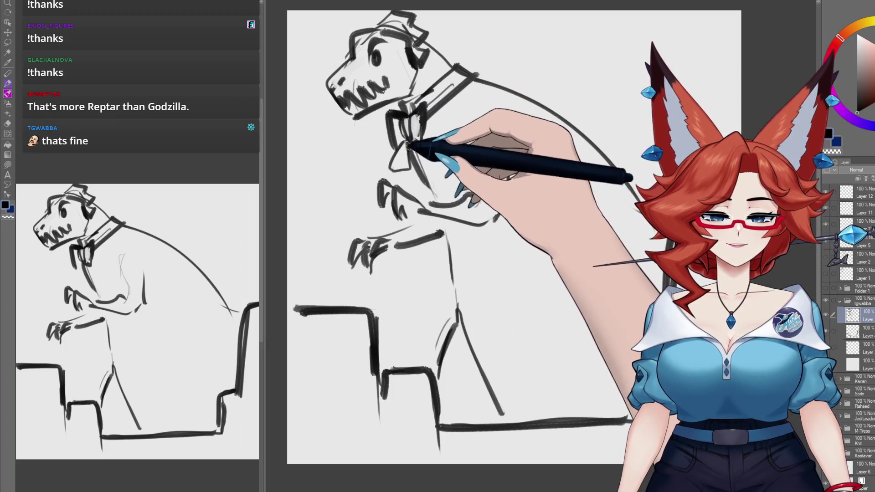
pyautogui.moveTo(498, 98); pyautogui.dragTo(485, 100)
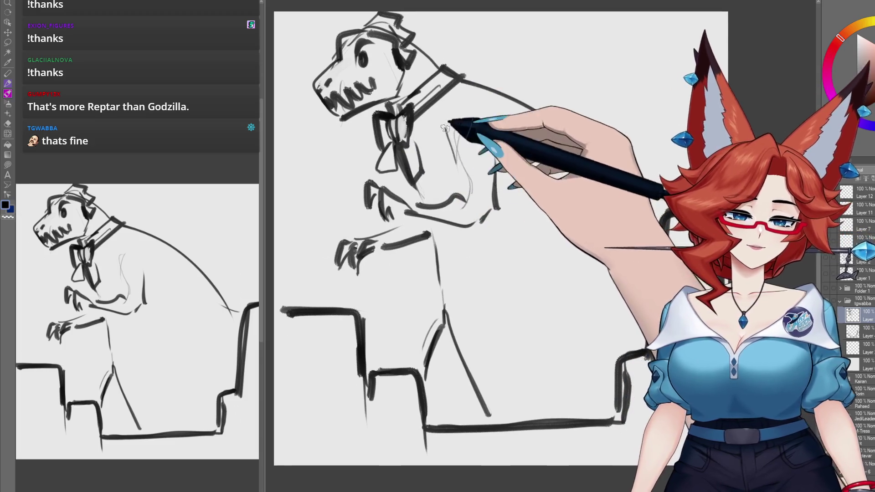
pyautogui.moveTo(501, 169)
pyautogui.mouseDown()
pyautogui.moveTo(550, 127)
pyautogui.moveTo(620, 105)
pyautogui.mouseUp()
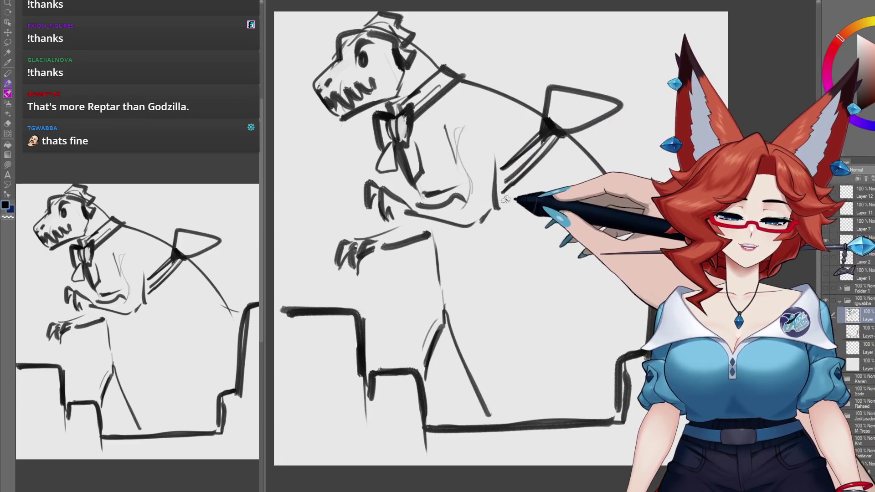
# Step: Outline the hip, back leg and toes, and add a small oval on the back
pyautogui.moveTo(505, 199); pyautogui.dragTo(453, 363)
pyautogui.moveTo(421, 262); pyautogui.dragTo(444, 351)
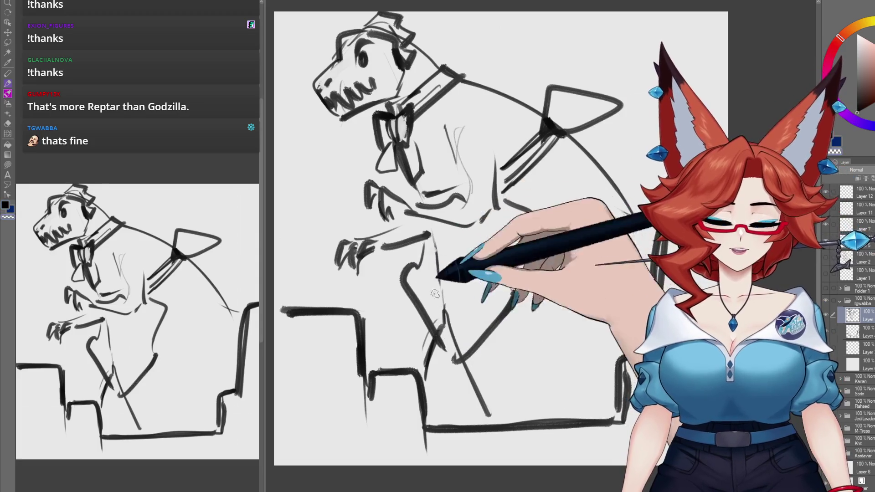
pyautogui.moveTo(503, 208); pyautogui.dragTo(512, 288)
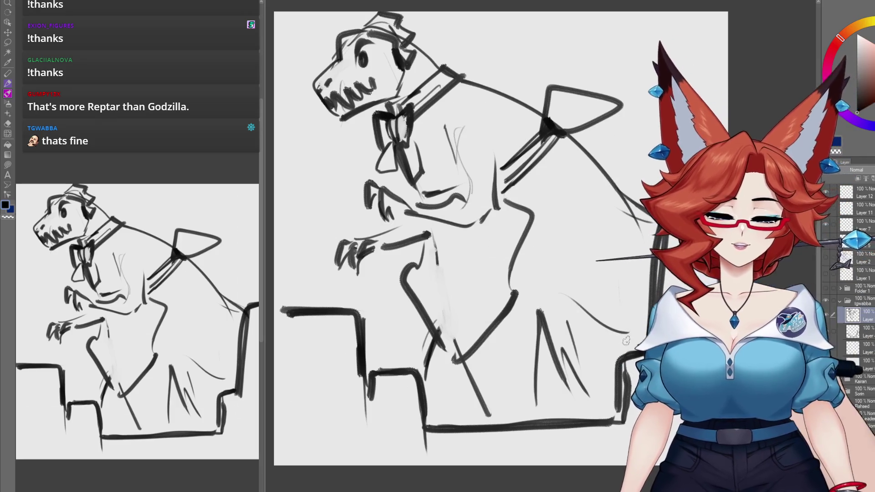
pyautogui.moveTo(439, 360)
pyautogui.mouseDown()
pyautogui.moveTo(444, 419)
pyautogui.moveTo(461, 423)
pyautogui.mouseUp()
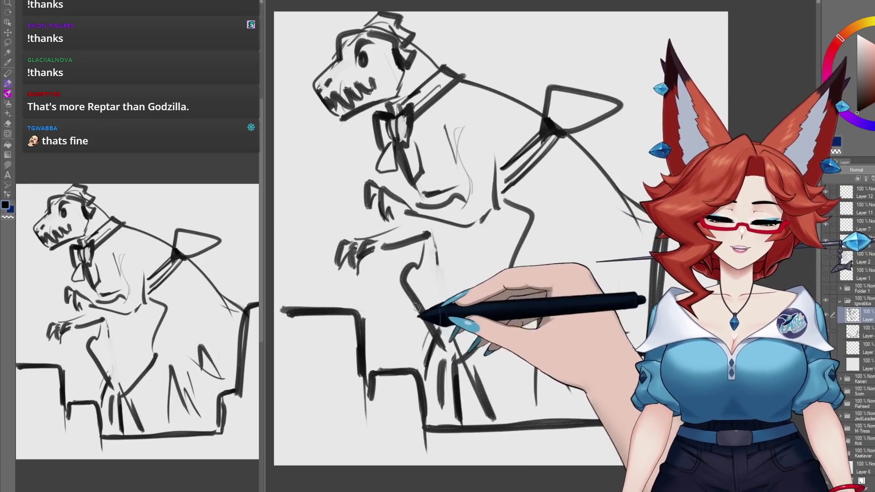
pyautogui.moveTo(401, 351); pyautogui.dragTo(392, 387)
pyautogui.moveTo(421, 383); pyautogui.dragTo(426, 419)
pyautogui.moveTo(508, 273); pyautogui.dragTo(500, 293)
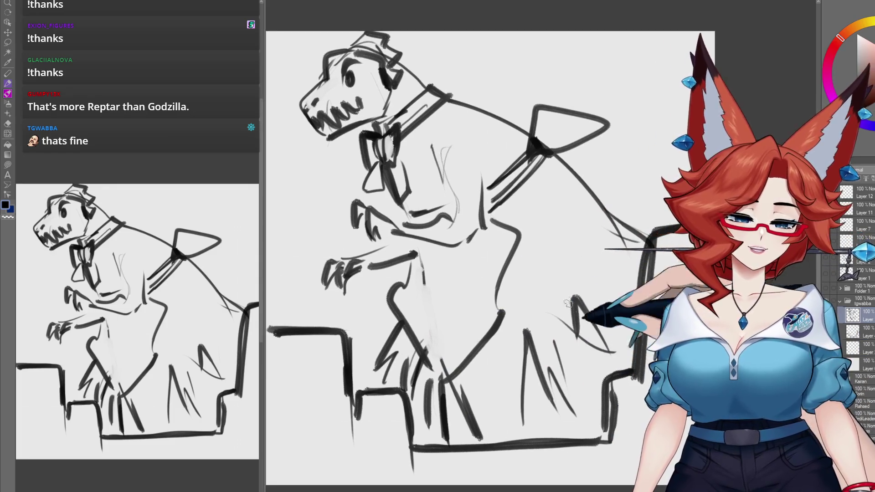
pyautogui.moveTo(551, 218); pyautogui.dragTo(555, 214)
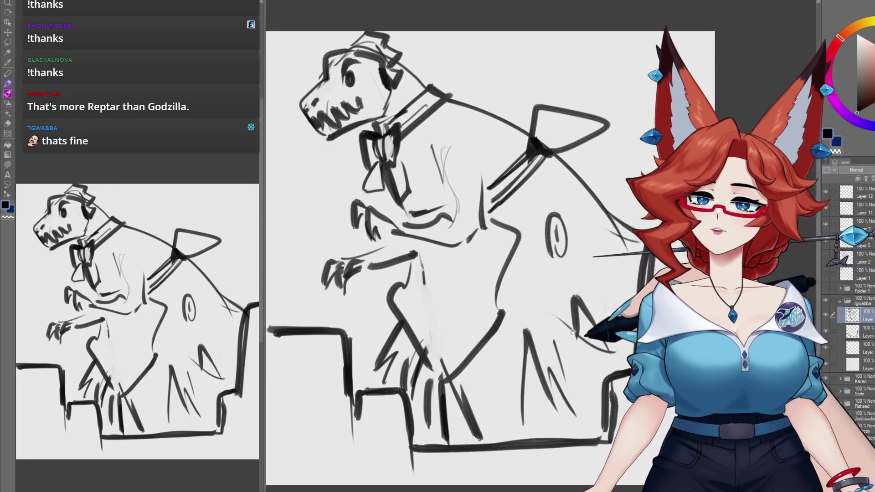
# Step: Redraw the leg with curved strokes, fix the lower leg lines and darken the torso
pyautogui.moveTo(574, 332); pyautogui.dragTo(569, 325)
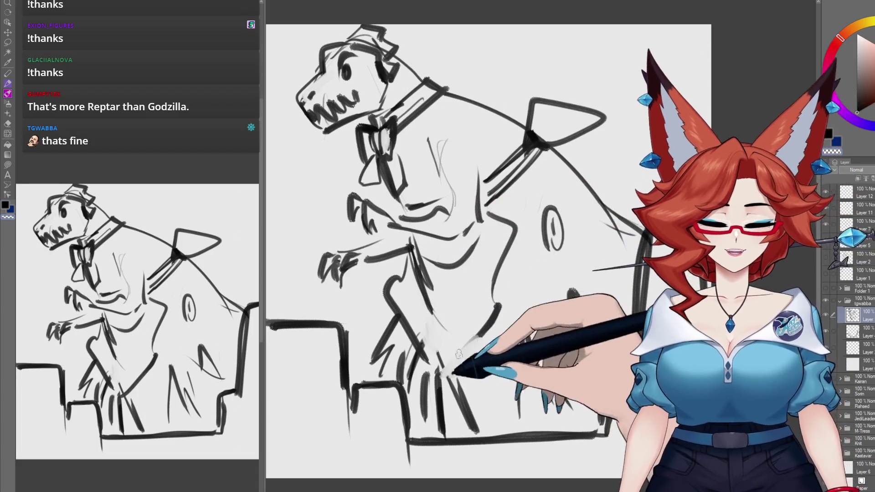
pyautogui.moveTo(429, 378)
pyautogui.mouseDown()
pyautogui.moveTo(463, 367)
pyautogui.moveTo(500, 307)
pyautogui.mouseUp()
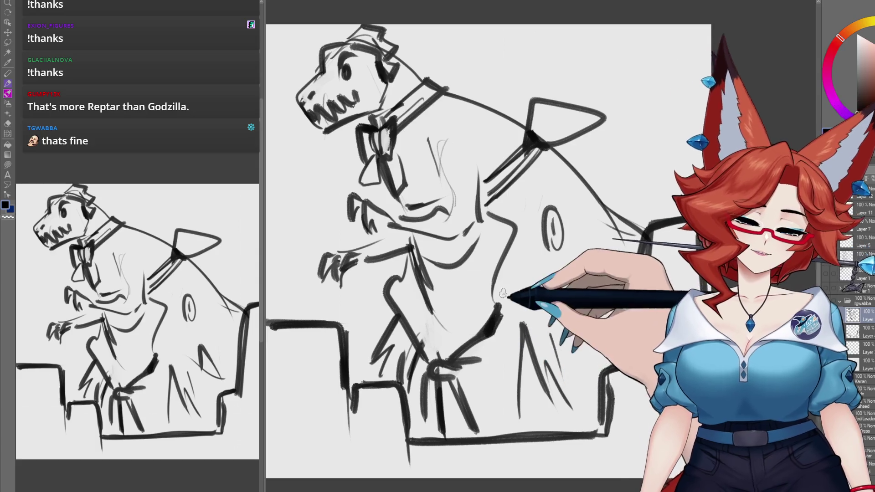
pyautogui.moveTo(478, 339)
pyautogui.mouseDown()
pyautogui.moveTo(501, 303)
pyautogui.moveTo(490, 319)
pyautogui.mouseUp()
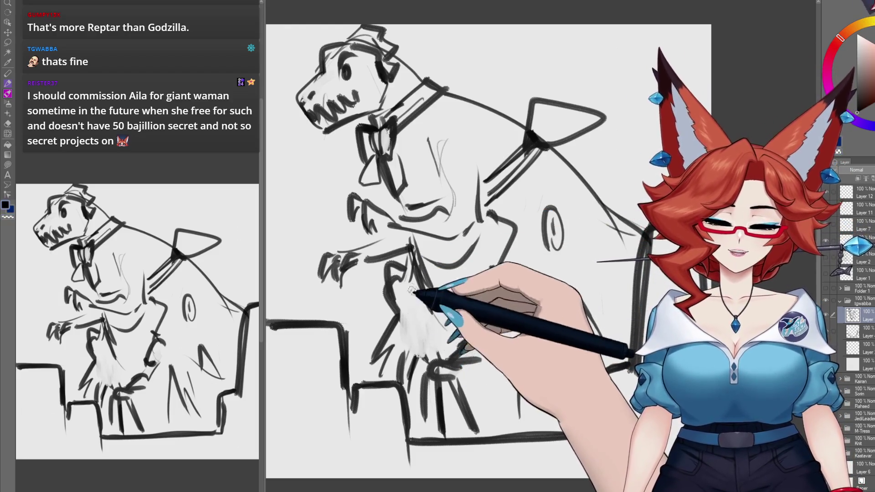
pyautogui.moveTo(417, 326); pyautogui.dragTo(420, 315)
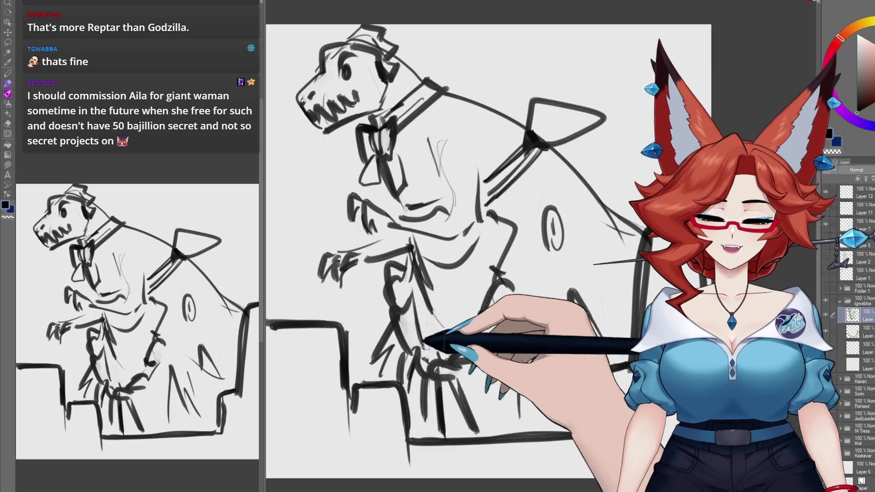
pyautogui.scroll(3, 484, 285)
pyautogui.moveTo(442, 230)
pyautogui.mouseDown()
pyautogui.moveTo(443, 145)
pyautogui.moveTo(441, 166)
pyautogui.moveTo(468, 213)
pyautogui.mouseUp()
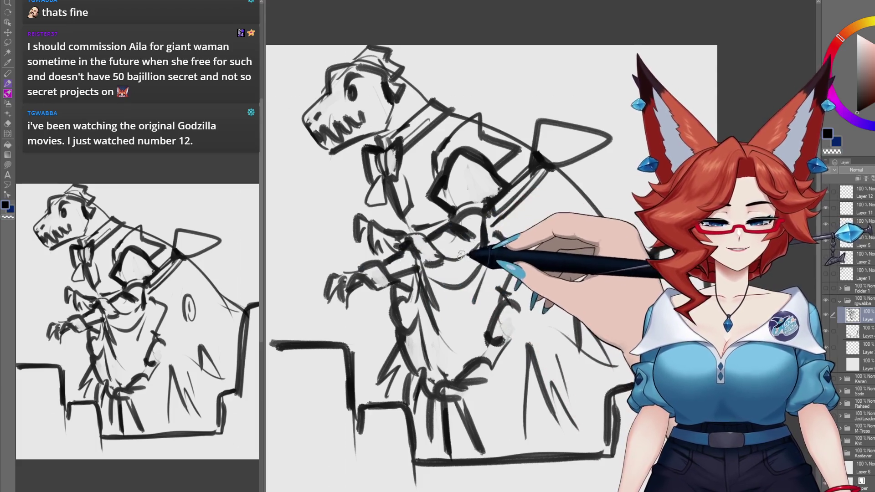
pyautogui.moveTo(481, 242); pyautogui.dragTo(499, 259)
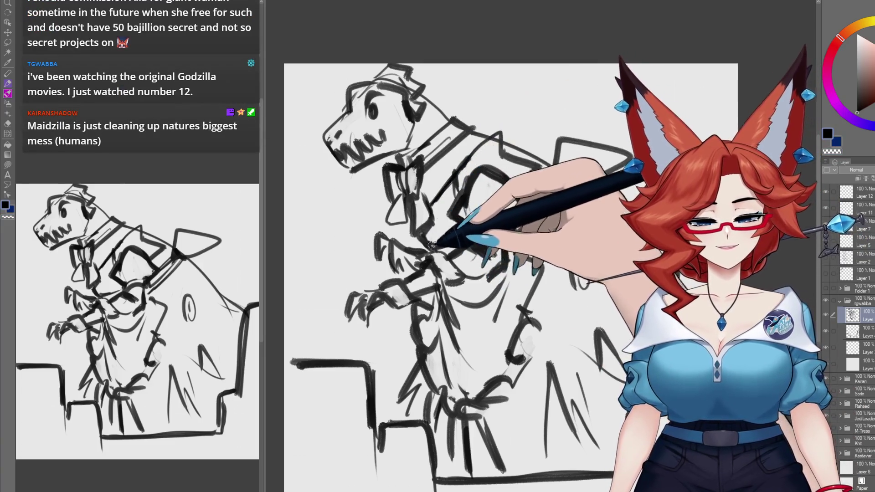
# Step: Sketch spines along the dinosaur's back and zoom out to the whole canvas
pyautogui.moveTo(592, 111); pyautogui.dragTo(585, 120)
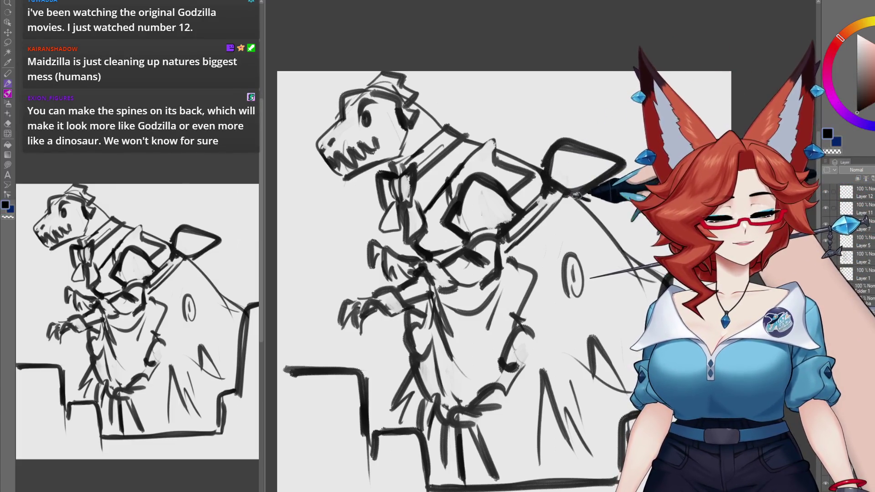
pyautogui.moveTo(576, 196); pyautogui.dragTo(638, 201)
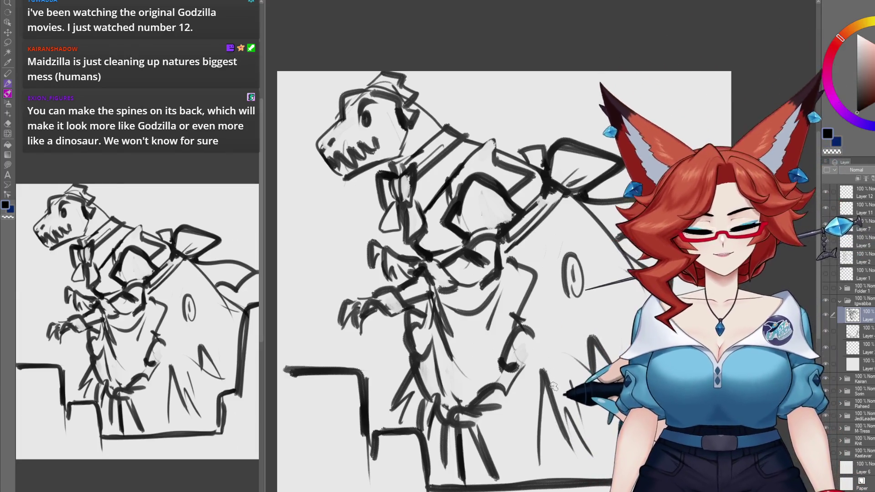
pyautogui.hotkey('ctrl', '-')
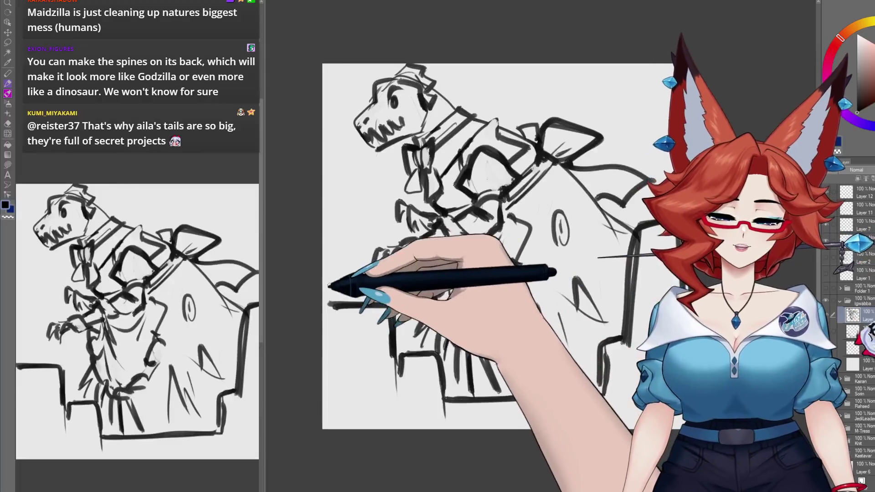
# Step: Draw left-edge flames, smoke clouds in the upper corners, and shade the left block grey
pyautogui.moveTo(336, 228)
pyautogui.mouseDown()
pyautogui.moveTo(330, 280)
pyautogui.moveTo(362, 293)
pyautogui.mouseUp()
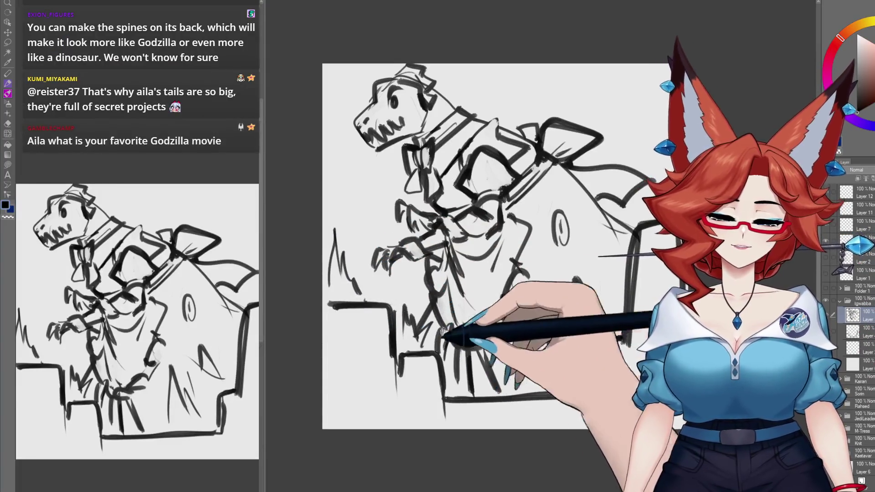
pyautogui.scroll(-1, 456, 227)
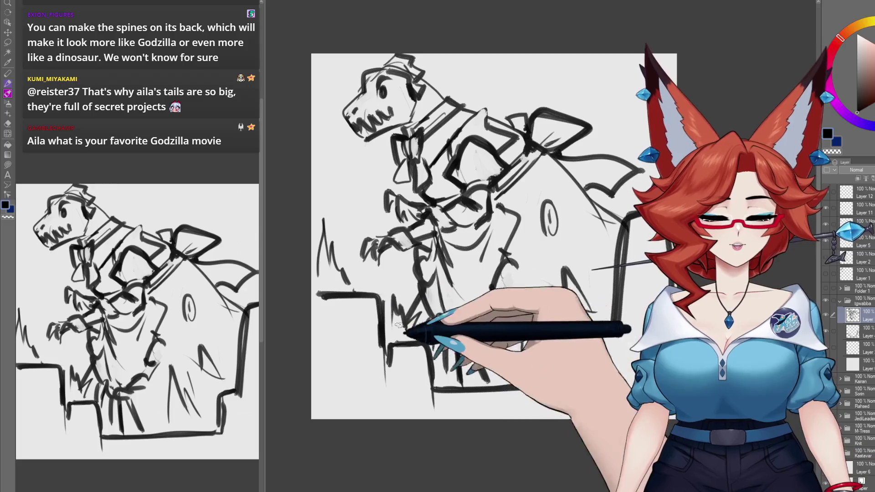
pyautogui.moveTo(314, 164)
pyautogui.mouseDown()
pyautogui.moveTo(360, 192)
pyautogui.moveTo(344, 230)
pyautogui.mouseUp()
pyautogui.moveTo(625, 132); pyautogui.dragTo(662, 59)
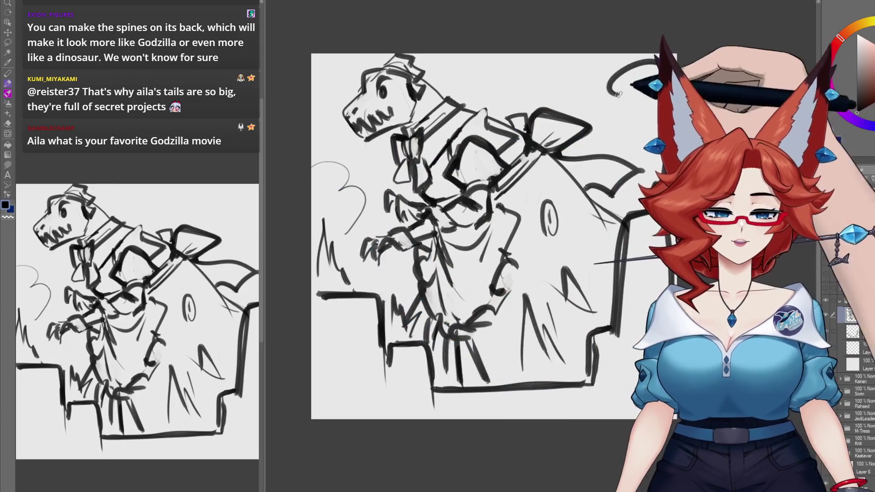
pyautogui.moveTo(618, 375); pyautogui.dragTo(613, 372)
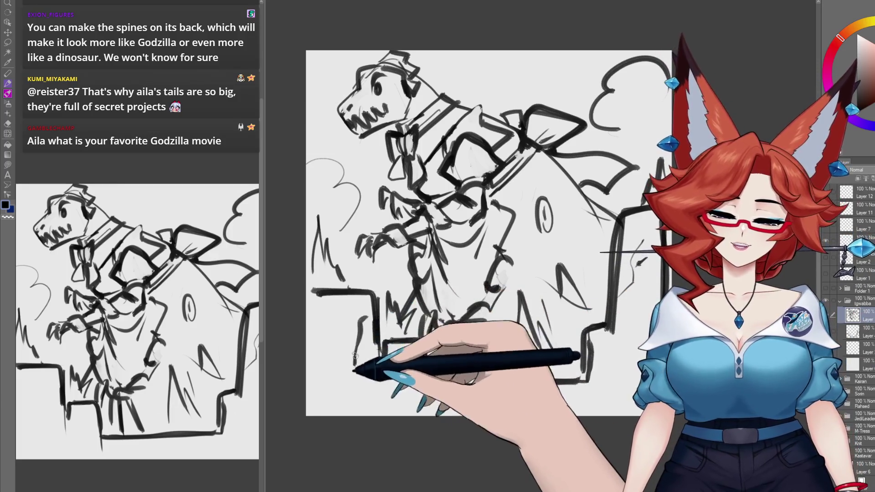
pyautogui.moveTo(340, 303)
pyautogui.mouseDown()
pyautogui.moveTo(318, 358)
pyautogui.moveTo(353, 314)
pyautogui.mouseUp()
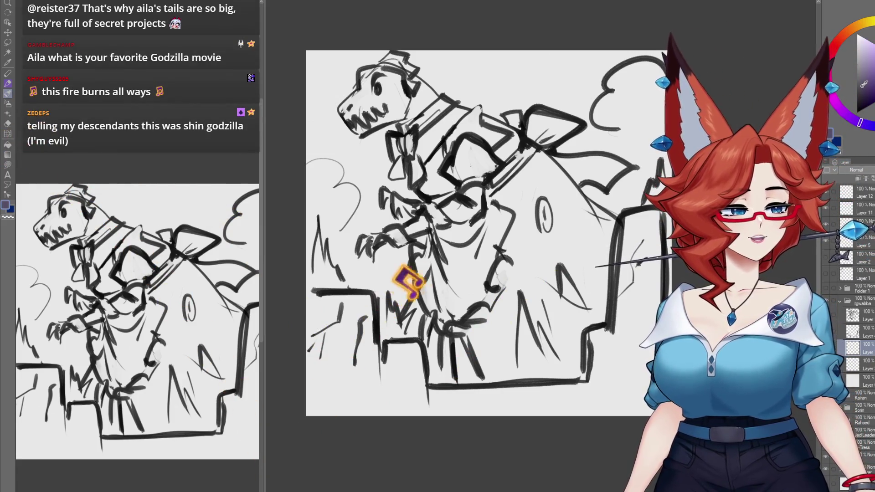
pyautogui.moveTo(513, 190); pyautogui.dragTo(414, 279)
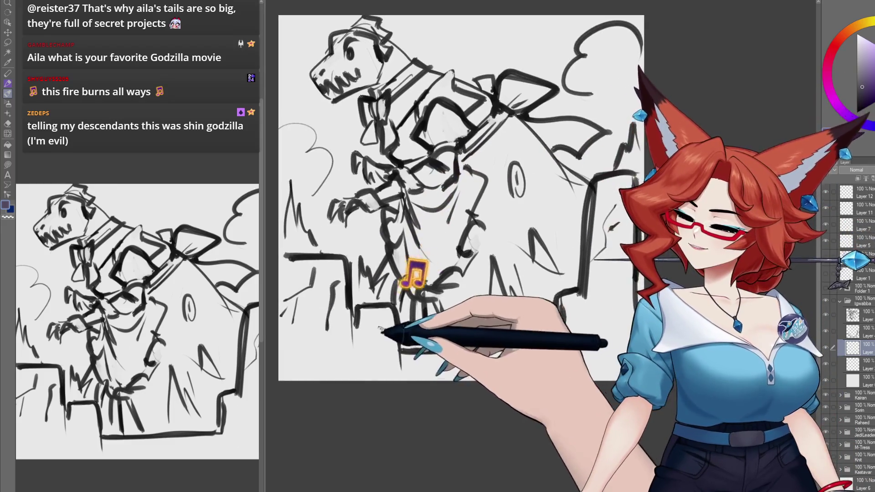
pyautogui.moveTo(292, 373)
pyautogui.mouseDown()
pyautogui.moveTo(347, 264)
pyautogui.moveTo(347, 381)
pyautogui.moveTo(383, 338)
pyautogui.moveTo(439, 378)
pyautogui.moveTo(601, 365)
pyautogui.mouseUp()
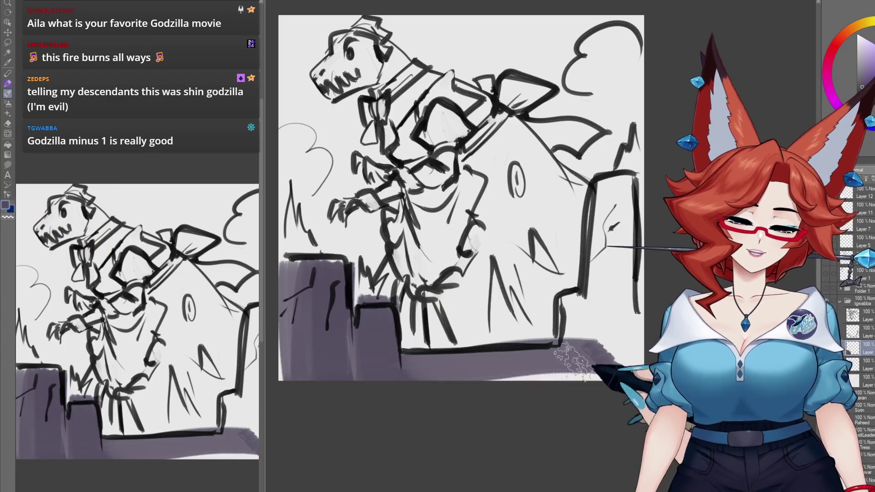
# Step: Shade the bottom of the steps and the right stone block in grey
pyautogui.moveTo(565, 301); pyautogui.dragTo(588, 396)
pyautogui.moveTo(612, 348); pyautogui.dragTo(615, 209)
pyautogui.moveTo(612, 173); pyautogui.dragTo(611, 360)
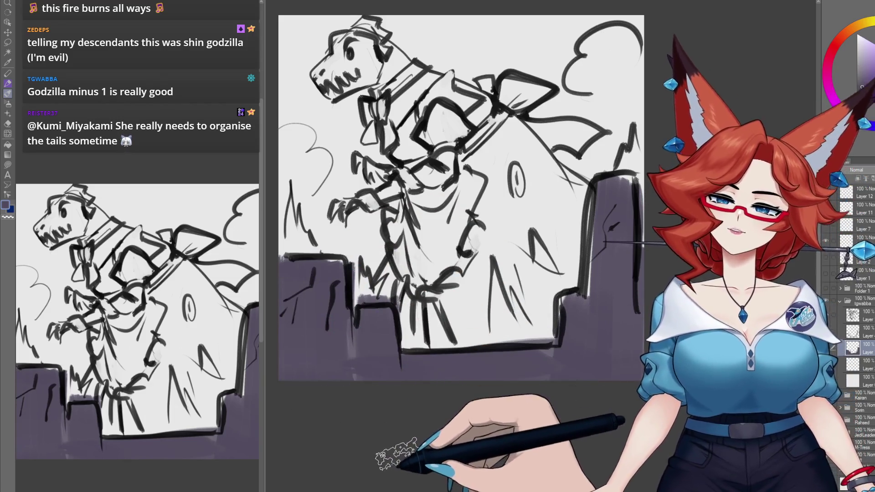
pyautogui.moveTo(478, 349)
pyautogui.mouseDown()
pyautogui.moveTo(471, 411)
pyautogui.moveTo(476, 404)
pyautogui.mouseUp()
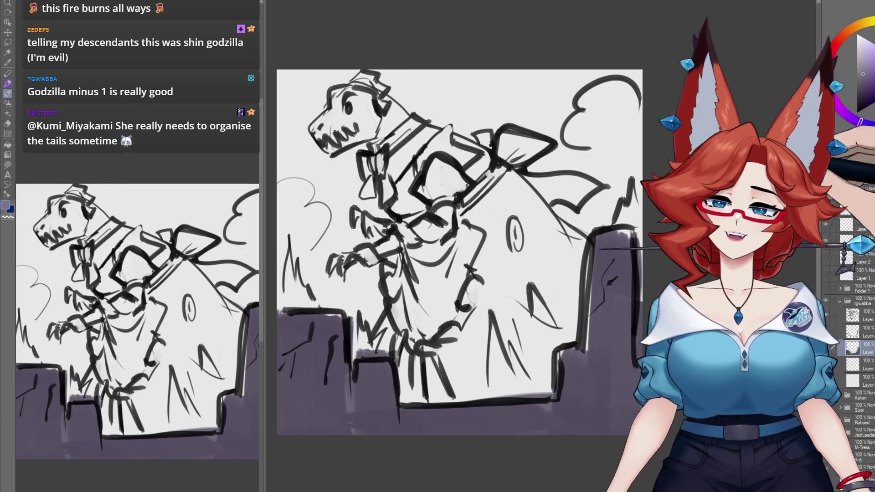
pyautogui.moveTo(525, 351); pyautogui.dragTo(519, 339)
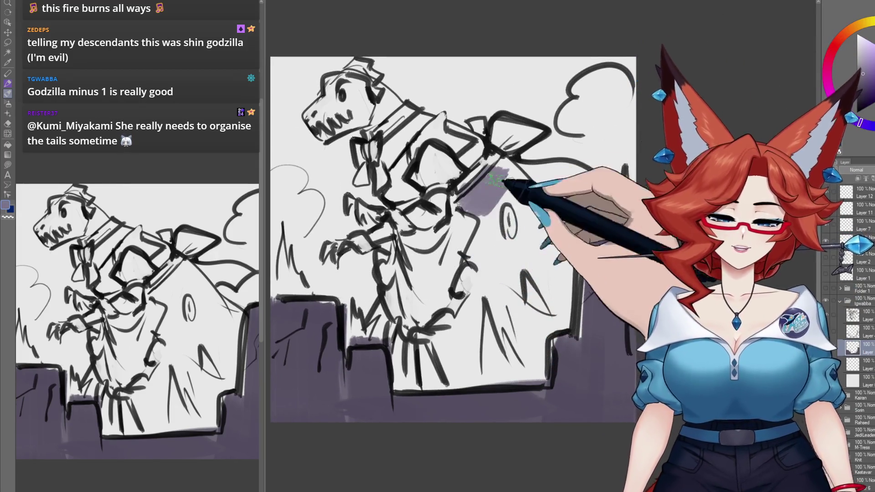
# Step: Shade the dinosaur's back purple, redoing one stroke, and the lower right of the dress
pyautogui.moveTo(475, 272)
pyautogui.mouseDown()
pyautogui.moveTo(477, 353)
pyautogui.moveTo(491, 212)
pyautogui.moveTo(537, 222)
pyautogui.mouseUp()
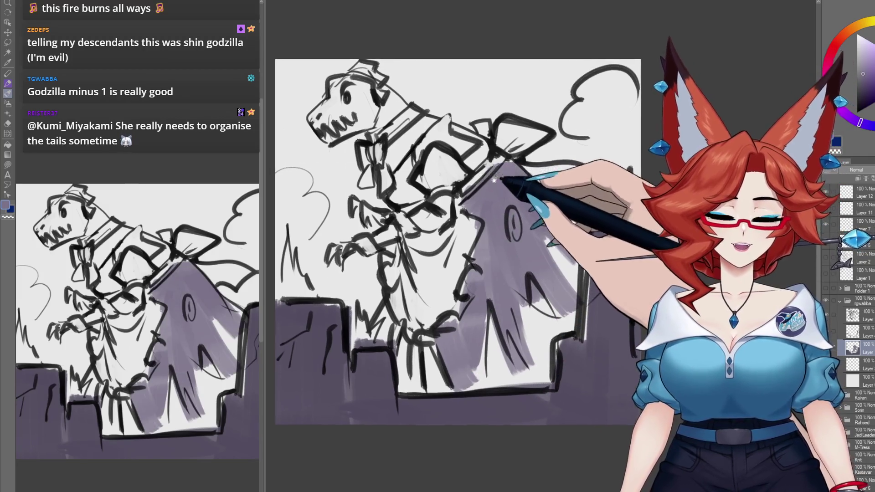
pyautogui.hotkey('ctrl', 'z')
pyautogui.moveTo(400, 197)
pyautogui.mouseDown()
pyautogui.moveTo(488, 156)
pyautogui.moveTo(465, 133)
pyautogui.moveTo(479, 160)
pyautogui.moveTo(476, 206)
pyautogui.mouseUp()
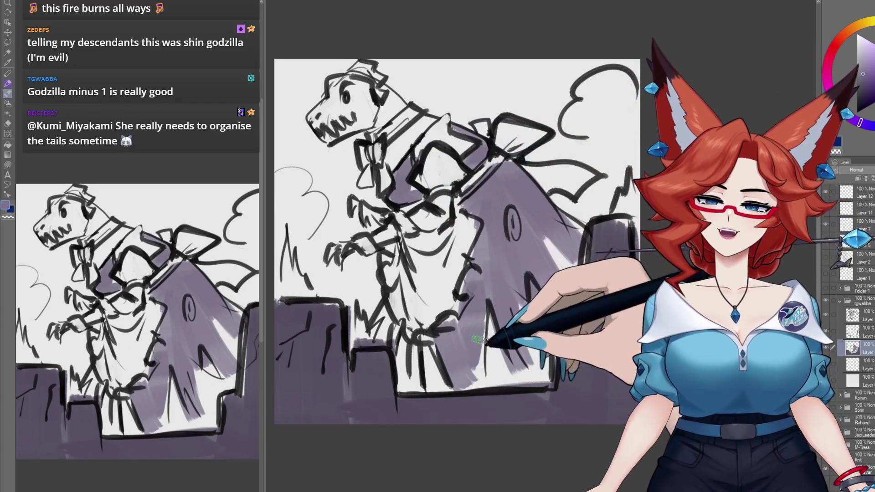
pyautogui.moveTo(424, 291); pyautogui.dragTo(429, 283)
pyautogui.moveTo(410, 321)
pyautogui.mouseDown()
pyautogui.moveTo(449, 336)
pyautogui.moveTo(410, 343)
pyautogui.moveTo(509, 319)
pyautogui.mouseUp()
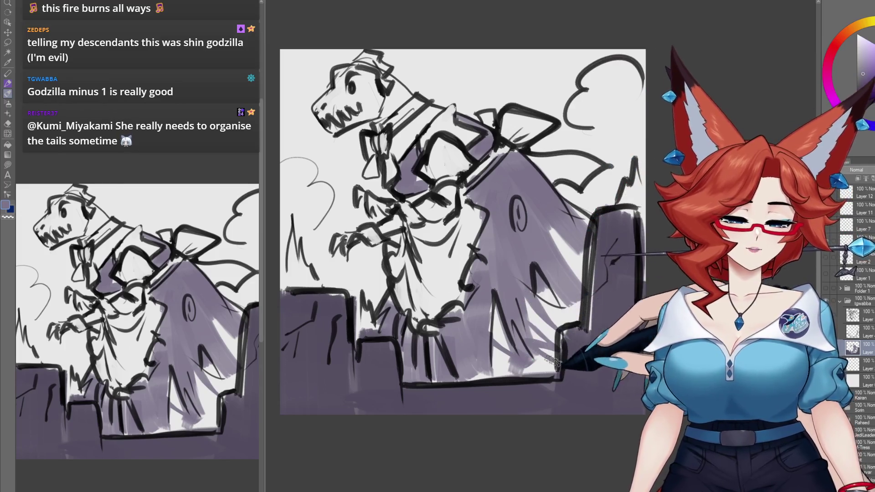
# Step: Shade the dinosaur's head, chest and arm purple
pyautogui.moveTo(583, 219); pyautogui.dragTo(626, 268)
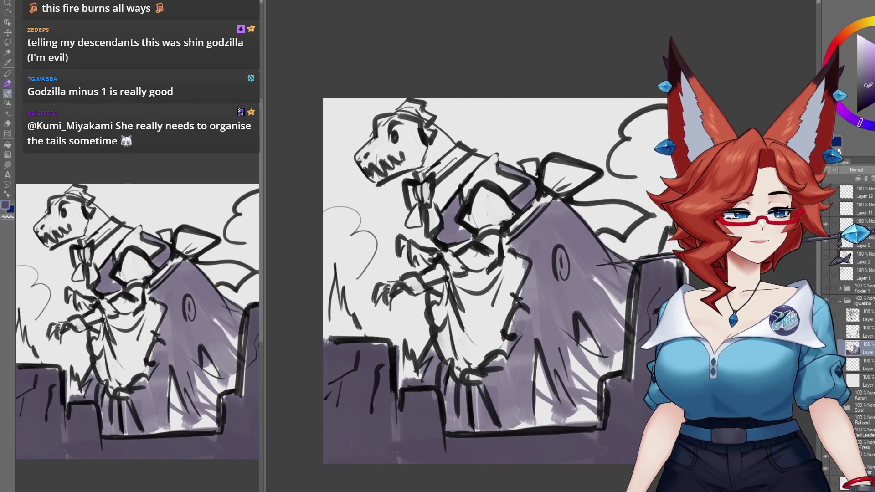
pyautogui.moveTo(432, 159); pyautogui.dragTo(423, 160)
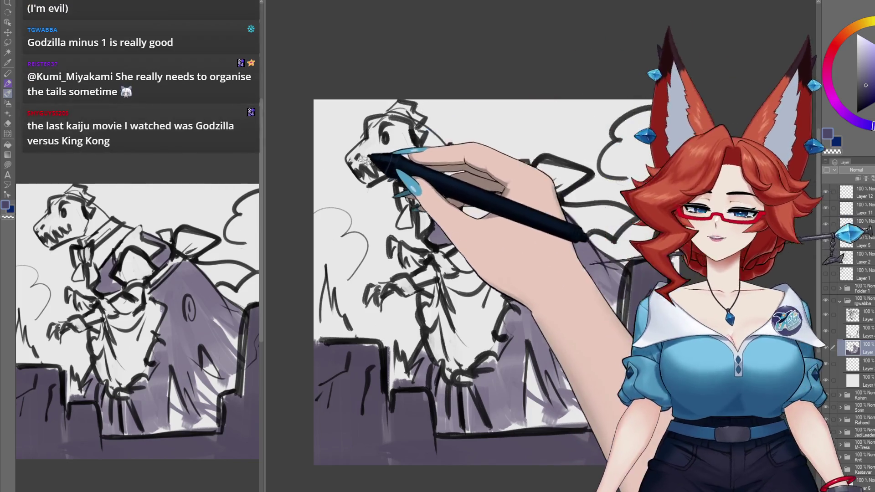
pyautogui.moveTo(376, 142)
pyautogui.mouseDown()
pyautogui.moveTo(409, 137)
pyautogui.moveTo(437, 172)
pyautogui.moveTo(404, 250)
pyautogui.moveTo(420, 234)
pyautogui.mouseUp()
pyautogui.moveTo(439, 273); pyautogui.dragTo(520, 324)
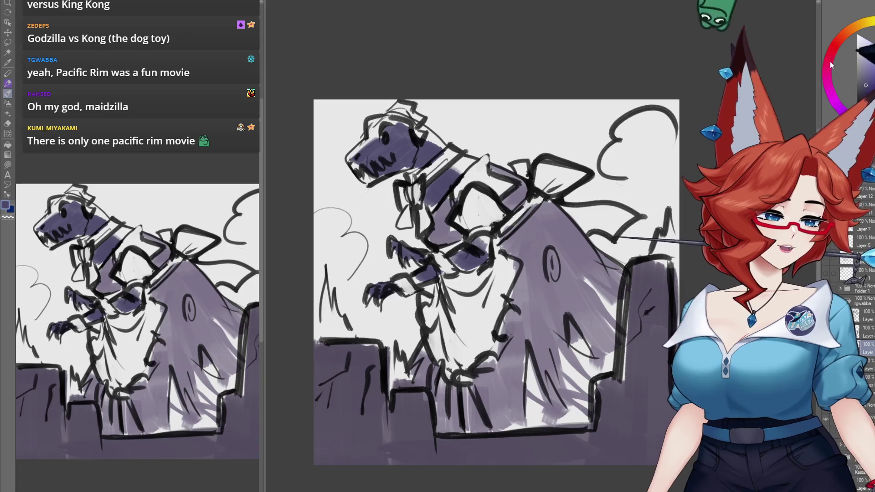
# Step: Paint a pink-red bowtie on the neck and colour the eye light blue
pyautogui.click(827, 73)
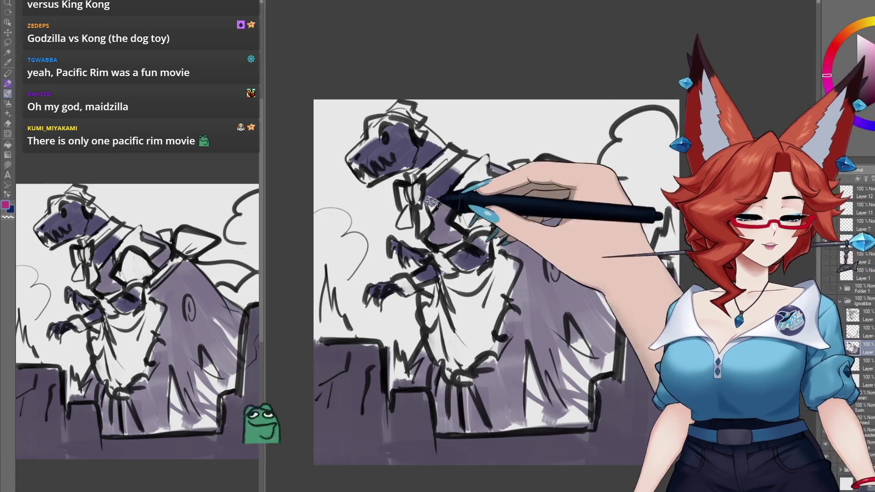
pyautogui.moveTo(410, 187)
pyautogui.mouseDown()
pyautogui.moveTo(401, 223)
pyautogui.moveTo(429, 219)
pyautogui.moveTo(422, 222)
pyautogui.mouseUp()
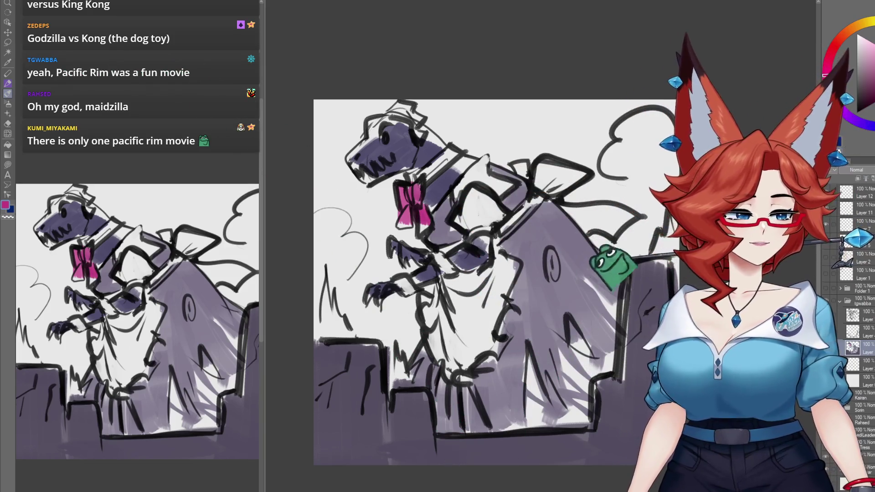
pyautogui.click(848, 109)
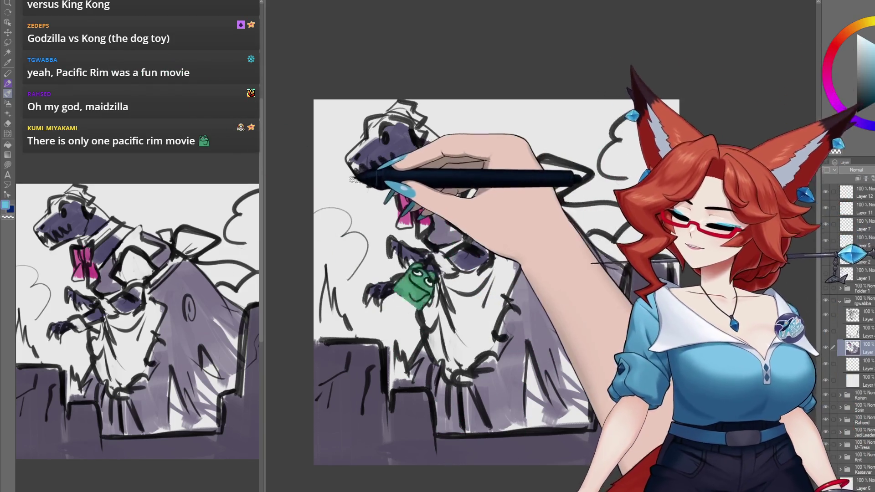
pyautogui.moveTo(383, 137); pyautogui.dragTo(386, 140)
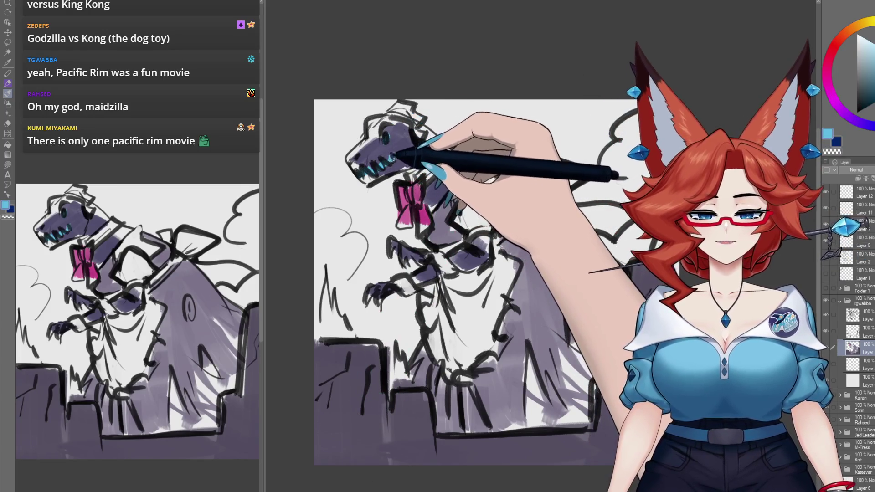
pyautogui.keyDown('alt'); pyautogui.click(381, 161); pyautogui.keyUp('alt')
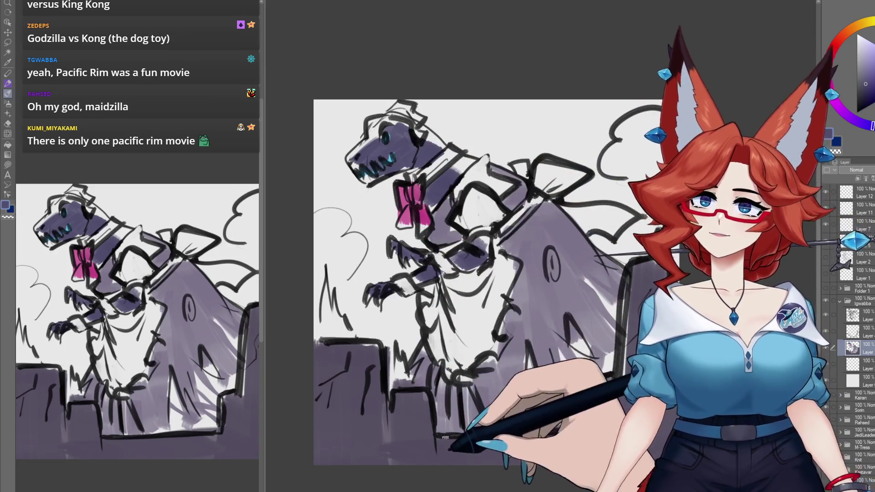
pyautogui.moveTo(457, 457); pyautogui.dragTo(445, 431)
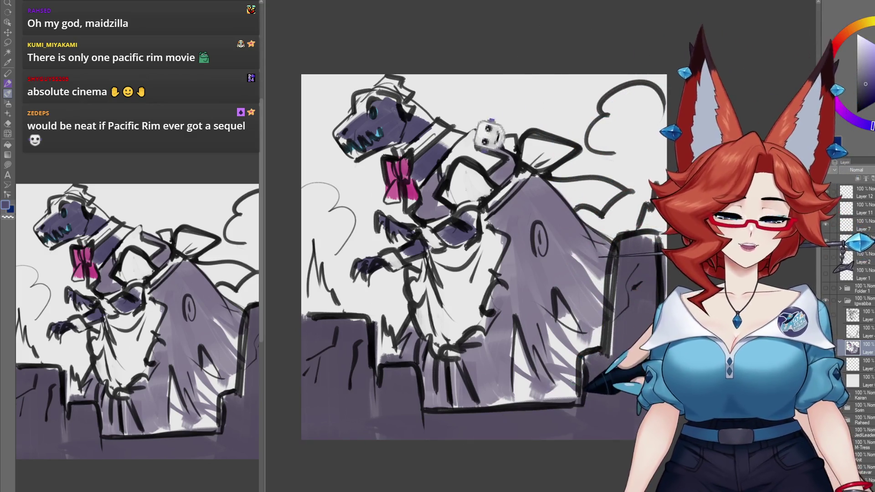
pyautogui.moveTo(556, 420); pyautogui.dragTo(548, 410)
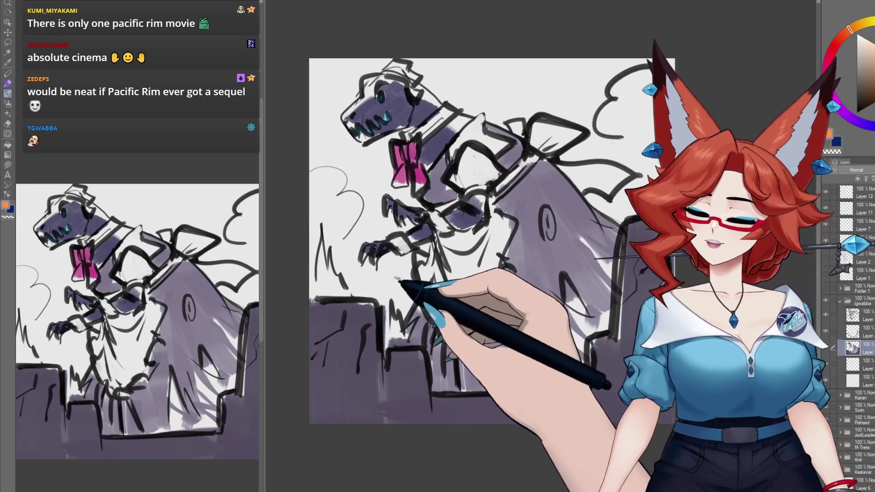
# Step: Brush orange flames at the lower left and bottom ledge, then start grey smoke top right
pyautogui.moveTo(455, 274); pyautogui.dragTo(472, 267)
pyautogui.moveTo(321, 292)
pyautogui.mouseDown()
pyautogui.moveTo(323, 250)
pyautogui.moveTo(344, 287)
pyautogui.mouseUp()
pyautogui.moveTo(386, 319); pyautogui.dragTo(403, 342)
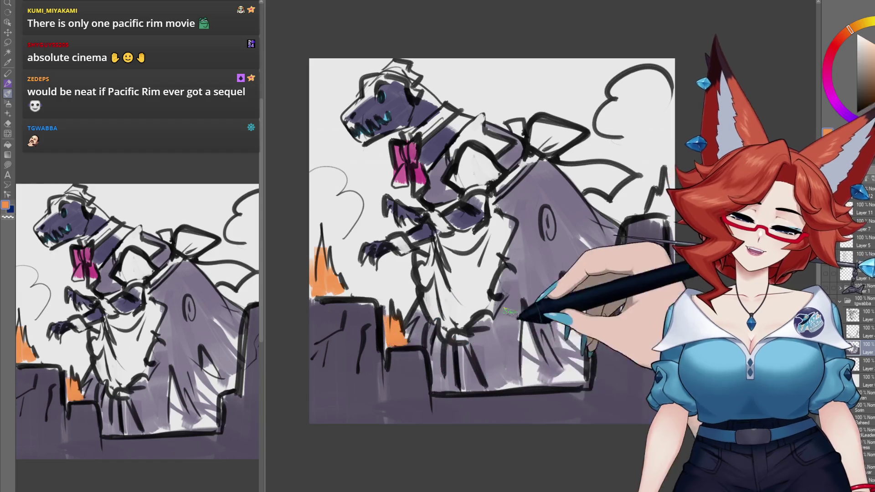
pyautogui.moveTo(435, 387)
pyautogui.mouseDown()
pyautogui.moveTo(542, 382)
pyautogui.moveTo(540, 362)
pyautogui.moveTo(592, 349)
pyautogui.mouseUp()
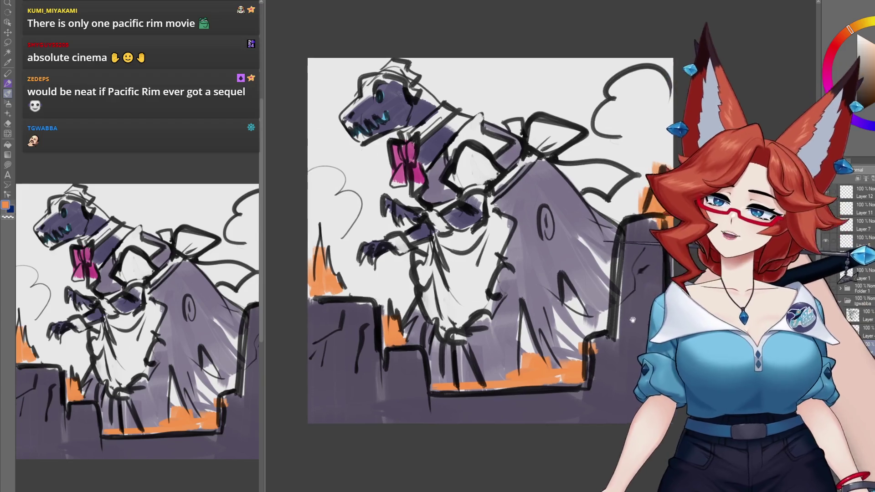
pyautogui.moveTo(656, 245); pyautogui.dragTo(651, 248)
pyautogui.moveTo(612, 114); pyautogui.dragTo(642, 82)
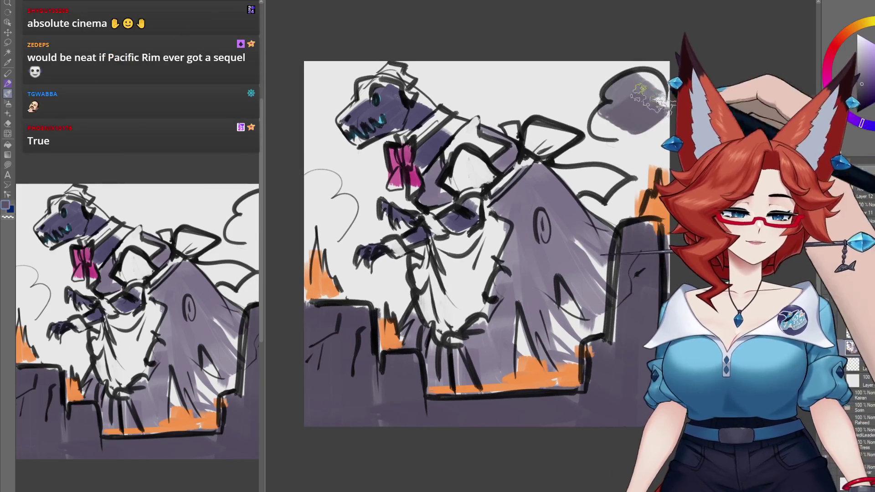
# Step: Fill both cloud outlines with grey smoke, spread it over the legs, and add top zigzag wisps
pyautogui.moveTo(601, 109); pyautogui.dragTo(653, 130)
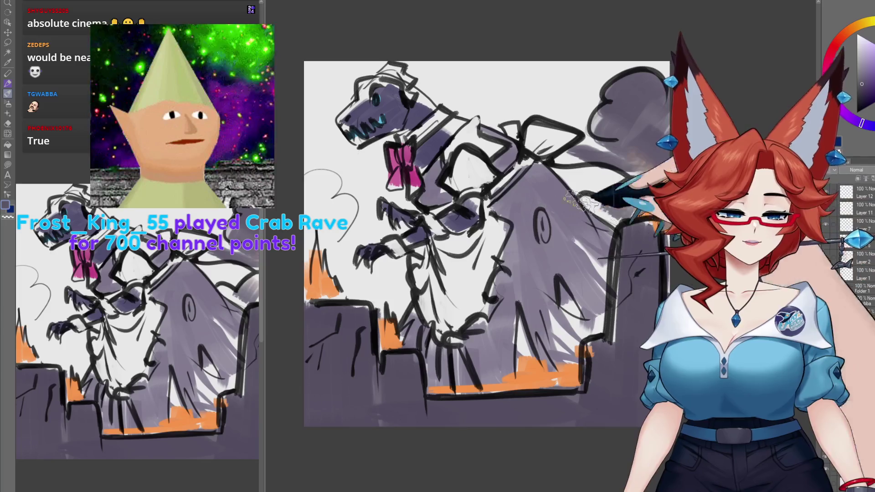
pyautogui.moveTo(314, 182); pyautogui.dragTo(346, 214)
pyautogui.moveTo(337, 253); pyautogui.dragTo(392, 284)
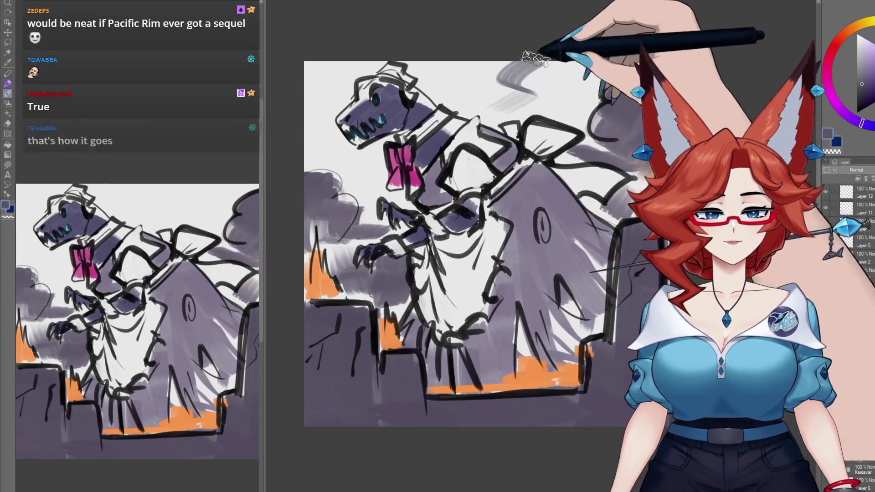
pyautogui.moveTo(520, 89); pyautogui.dragTo(593, 77)
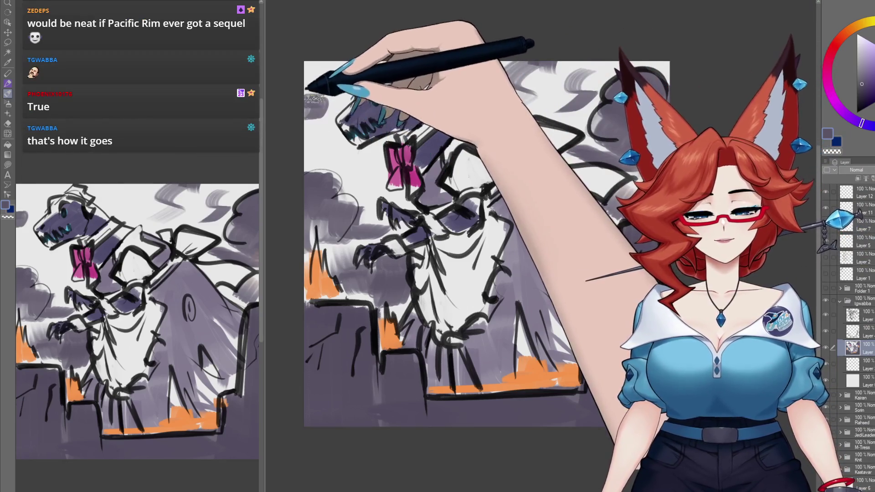
pyautogui.moveTo(578, 413); pyautogui.dragTo(580, 400)
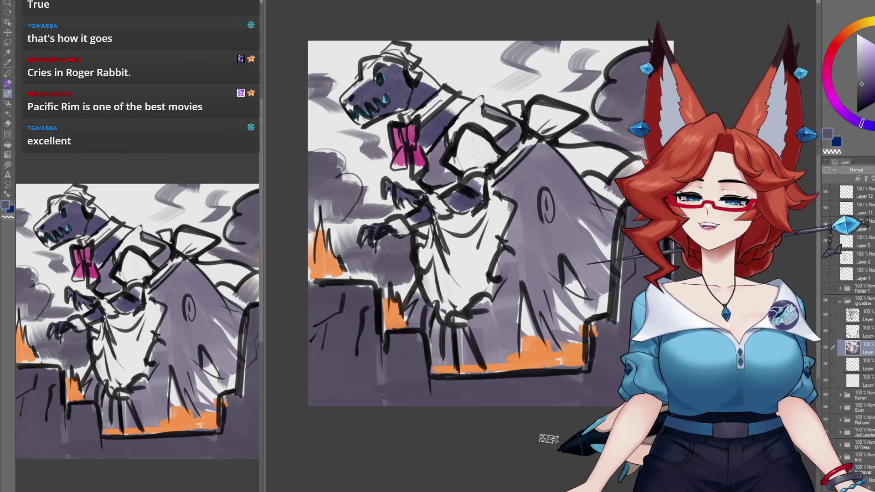
# Step: Collapse the tgwabba folder and select the Folder 1 layer group
pyautogui.click(840, 301)
pyautogui.click(871, 302)
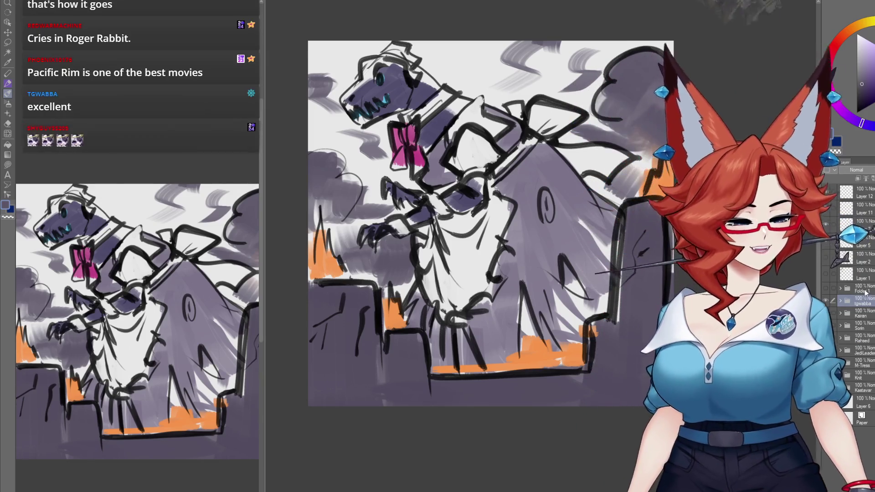
pyautogui.click(865, 290)
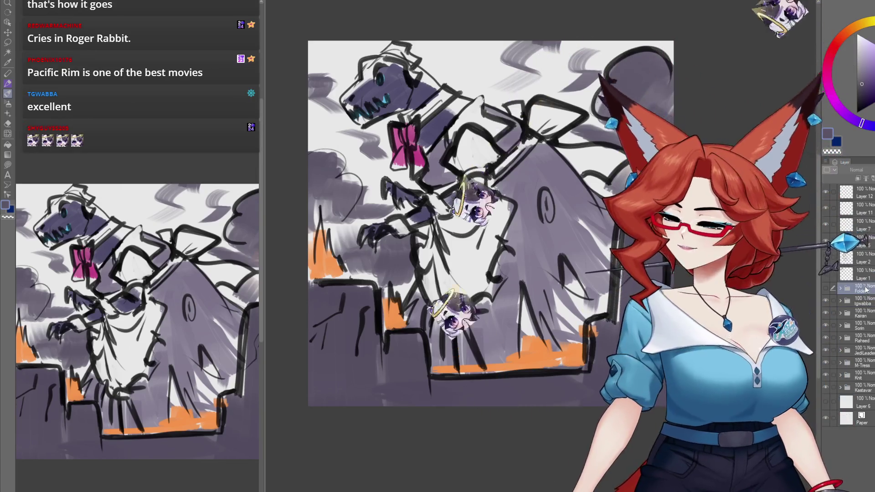
# Step: Hide Folder 1, expand and collapse it, then make the sketch visible again
pyautogui.click(825, 300)
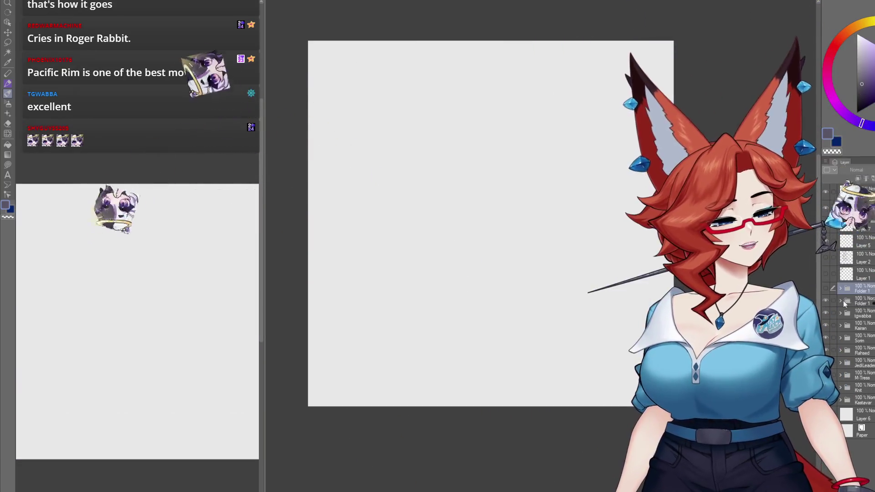
pyautogui.click(841, 301)
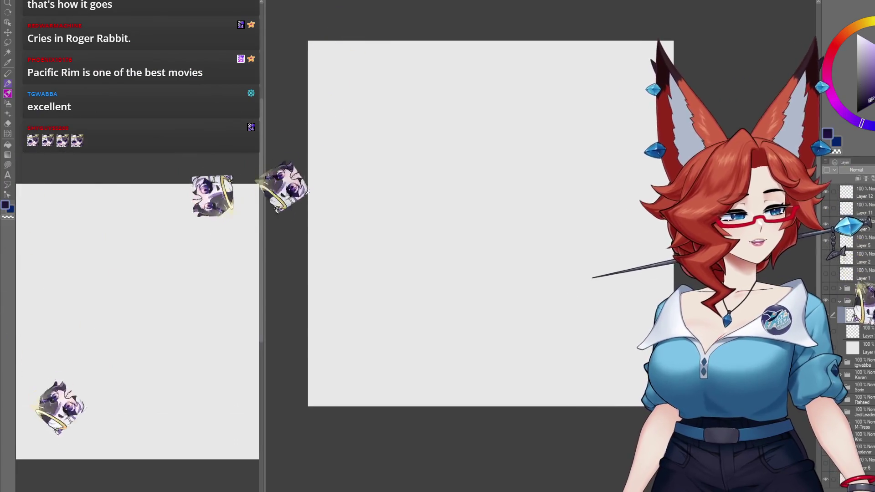
pyautogui.click(839, 301)
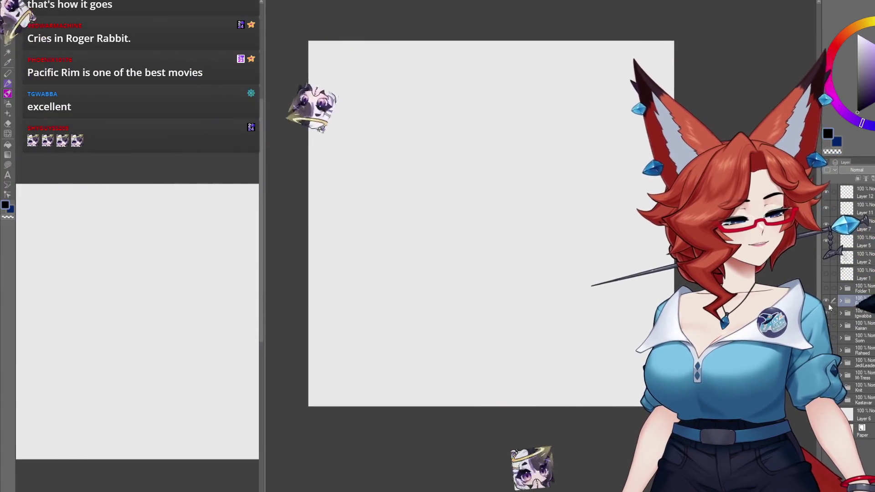
pyautogui.click(829, 305)
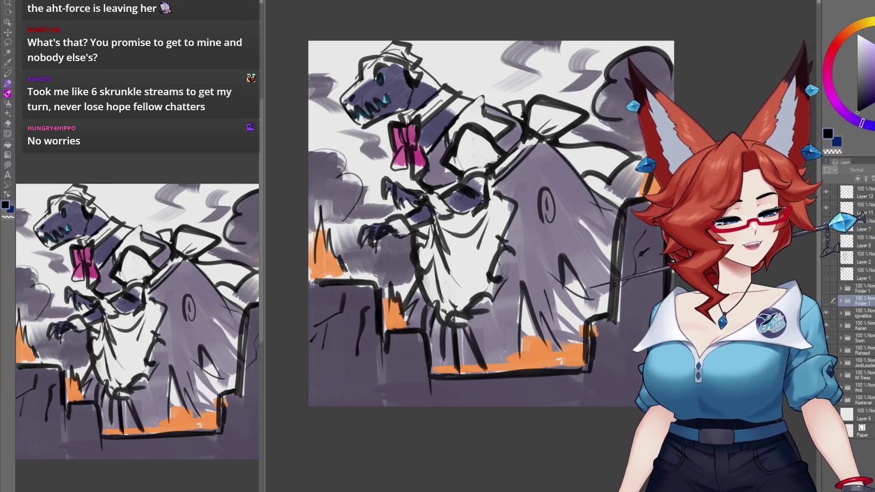
# Step: Hide the sketch folder for a blank canvas, and expand the new folder to show its three layers
pyautogui.click(825, 301)
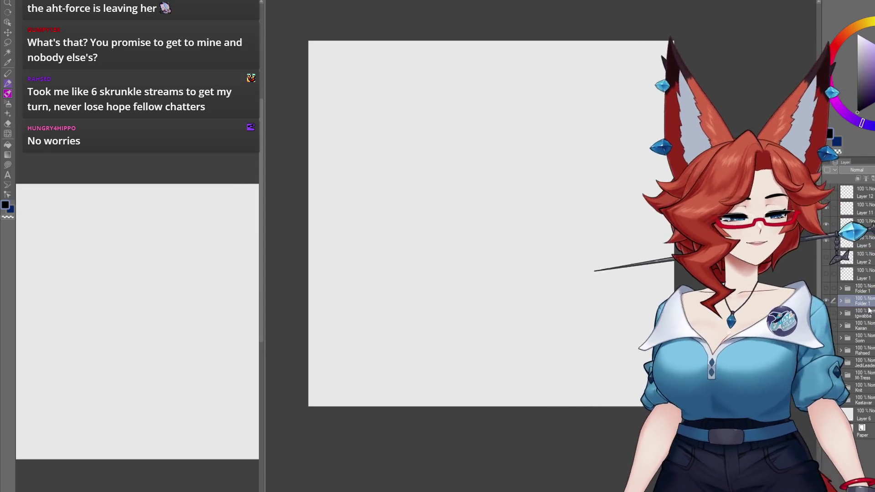
pyautogui.click(848, 302)
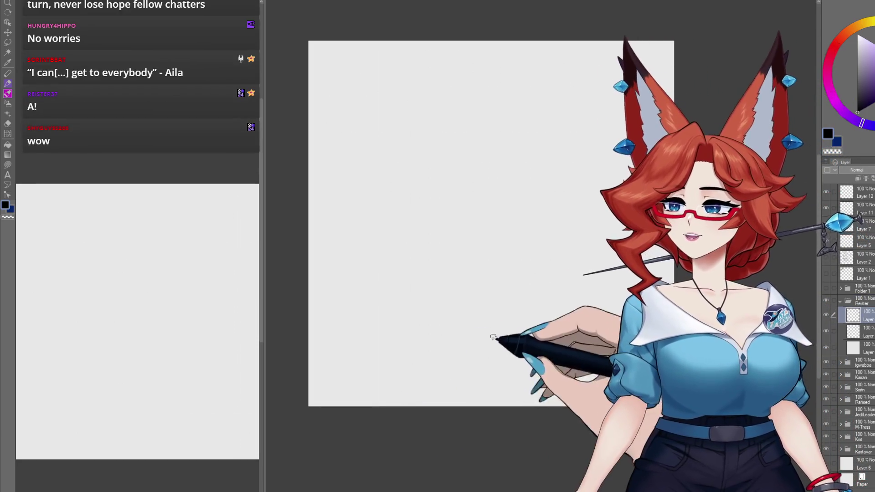
pyautogui.scroll(1, 496, 353)
pyautogui.moveTo(496, 352); pyautogui.dragTo(472, 370)
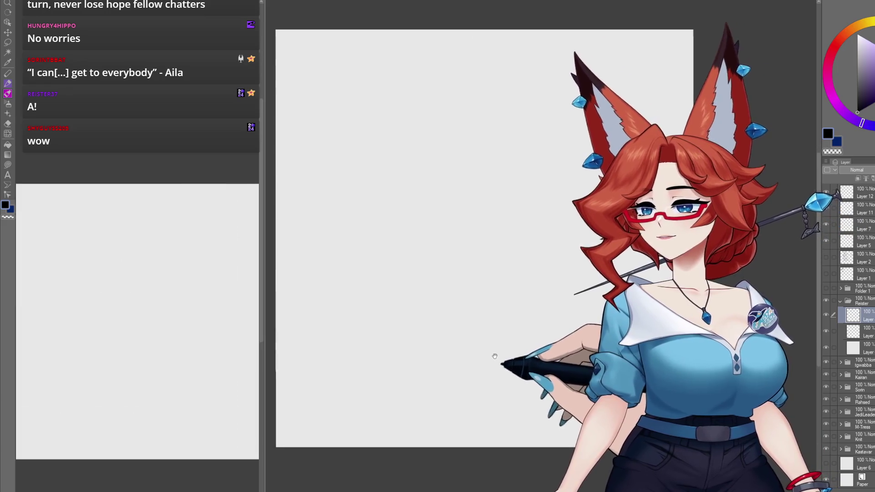
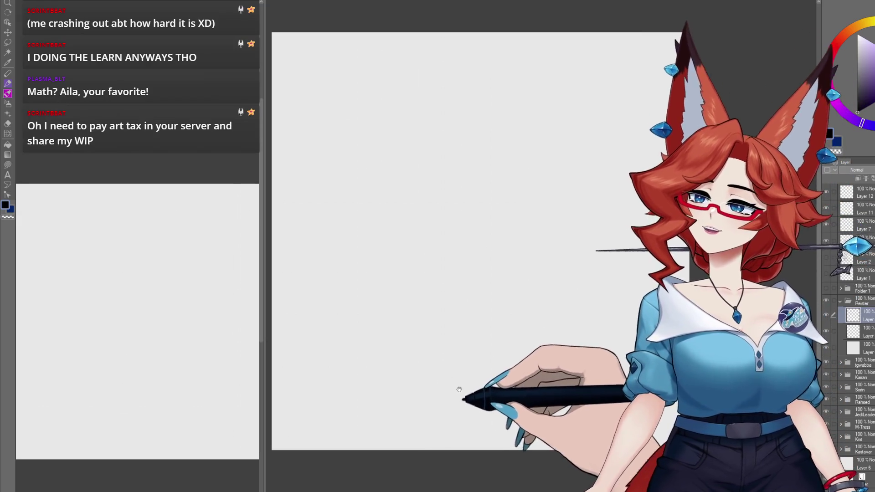
# Step: Sketch the pile of stones and the crossed logs at the base of the fire
pyautogui.moveTo(442, 379)
pyautogui.mouseDown()
pyautogui.moveTo(470, 346)
pyautogui.moveTo(510, 366)
pyautogui.moveTo(474, 354)
pyautogui.mouseUp()
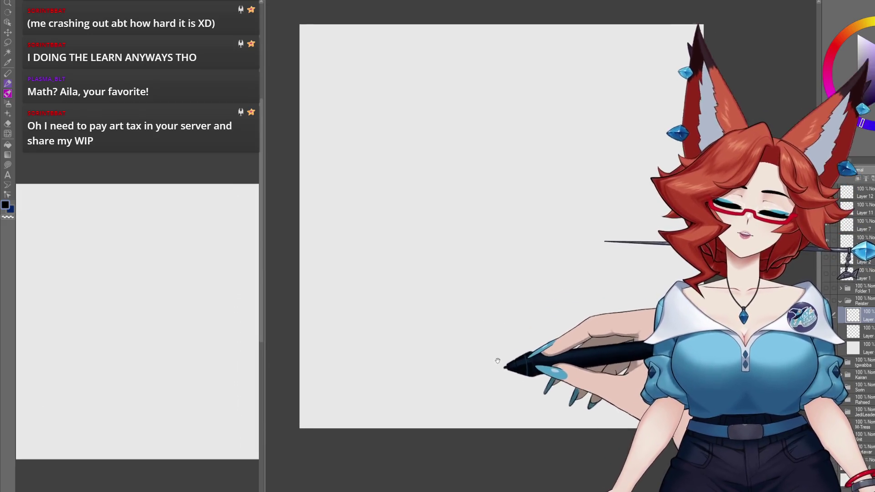
pyautogui.moveTo(368, 364)
pyautogui.mouseDown()
pyautogui.moveTo(437, 364)
pyautogui.moveTo(349, 390)
pyautogui.moveTo(286, 378)
pyautogui.mouseUp()
pyautogui.moveTo(286, 348); pyautogui.dragTo(303, 360)
pyautogui.moveTo(444, 366); pyautogui.dragTo(542, 349)
pyautogui.moveTo(410, 390); pyautogui.dragTo(456, 389)
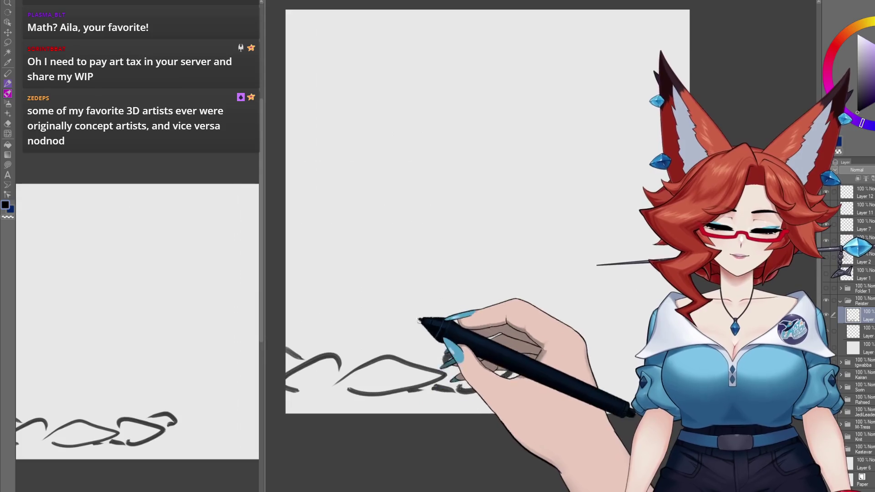
pyautogui.moveTo(340, 351); pyautogui.dragTo(439, 321)
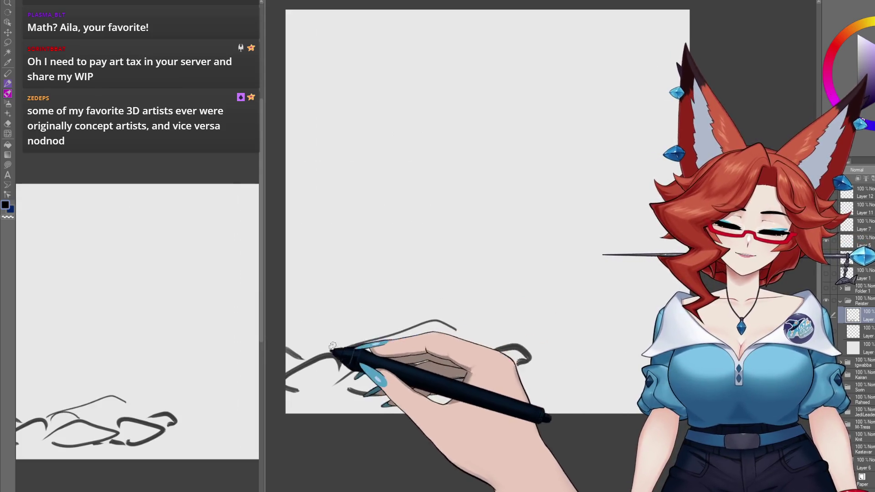
pyautogui.moveTo(314, 337); pyautogui.dragTo(351, 331)
pyautogui.moveTo(342, 351); pyautogui.dragTo(387, 351)
pyautogui.moveTo(317, 328); pyautogui.dragTo(385, 317)
# Step: Draw the tall flame's left and right edges and tips above the logs
pyautogui.moveTo(325, 301)
pyautogui.mouseDown()
pyautogui.moveTo(333, 185)
pyautogui.moveTo(350, 187)
pyautogui.moveTo(370, 232)
pyautogui.mouseUp()
pyautogui.moveTo(381, 189); pyautogui.dragTo(372, 235)
pyautogui.moveTo(424, 214)
pyautogui.mouseDown()
pyautogui.moveTo(420, 244)
pyautogui.moveTo(476, 314)
pyautogui.mouseUp()
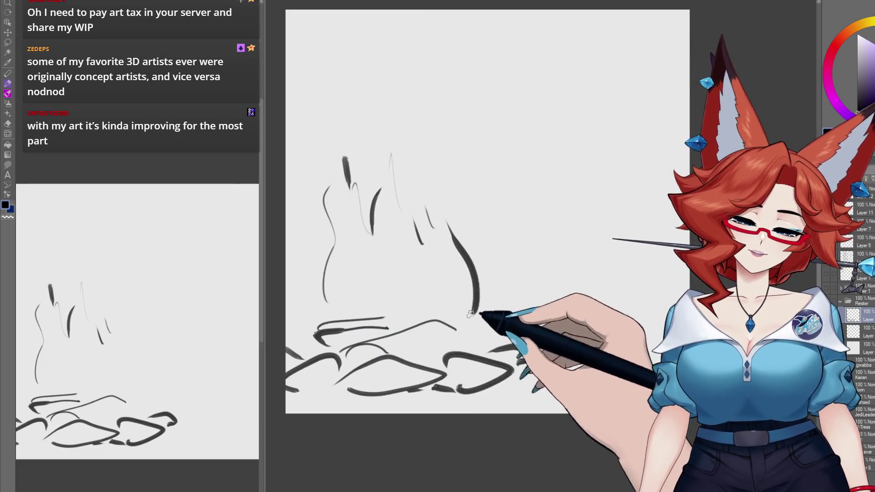
pyautogui.moveTo(396, 157)
pyautogui.mouseDown()
pyautogui.moveTo(401, 196)
pyautogui.moveTo(400, 187)
pyautogui.moveTo(341, 234)
pyautogui.moveTo(315, 306)
pyautogui.mouseUp()
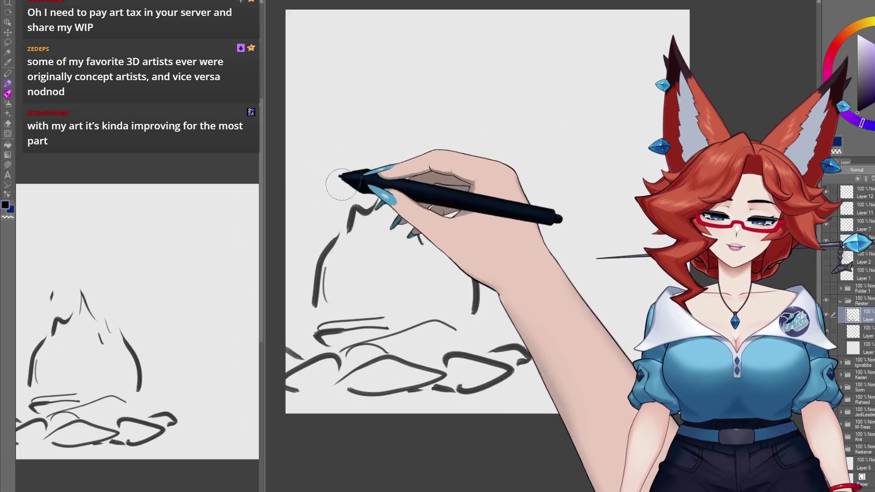
pyautogui.moveTo(345, 168); pyautogui.dragTo(348, 180)
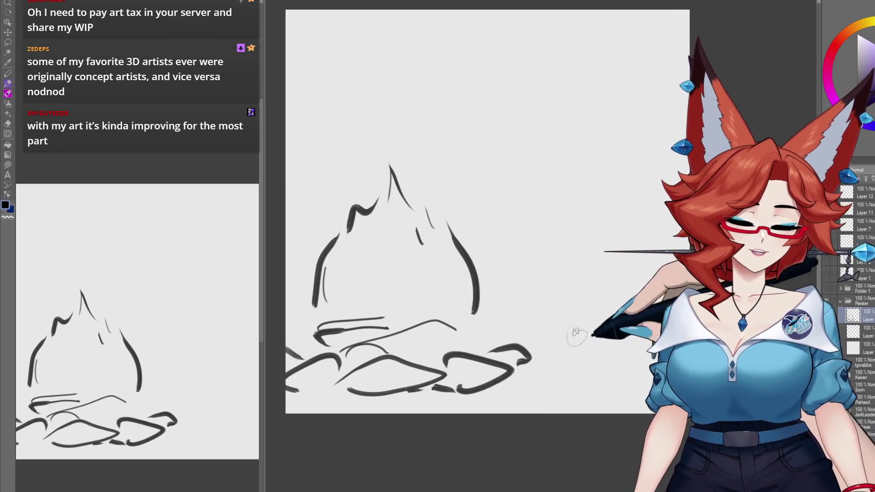
# Step: Block in the seated figure's body and leg curves to the right of the fire
pyautogui.moveTo(584, 332); pyautogui.dragTo(570, 344)
pyautogui.moveTo(531, 216)
pyautogui.mouseDown()
pyautogui.moveTo(518, 269)
pyautogui.moveTo(559, 342)
pyautogui.mouseUp()
pyautogui.moveTo(542, 129); pyautogui.dragTo(600, 128)
pyautogui.moveTo(537, 145); pyautogui.dragTo(551, 203)
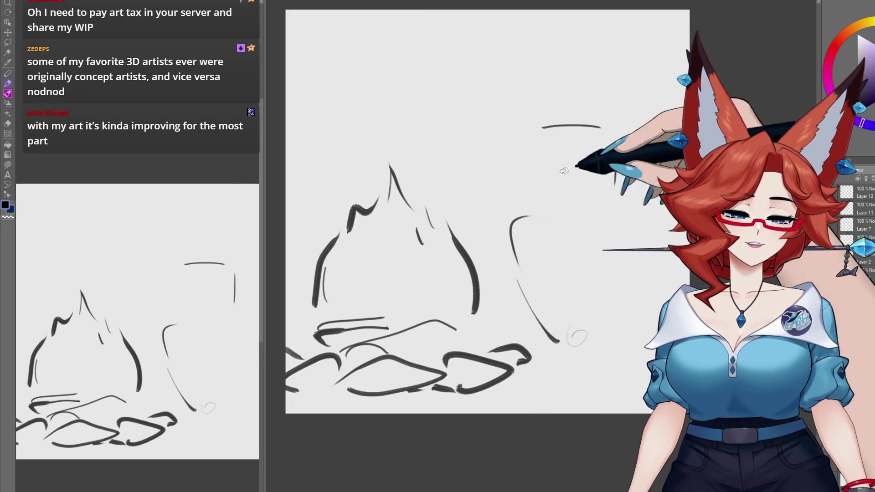
pyautogui.moveTo(616, 140)
pyautogui.mouseDown()
pyautogui.moveTo(615, 184)
pyautogui.moveTo(646, 232)
pyautogui.mouseUp()
pyautogui.moveTo(529, 217); pyautogui.dragTo(546, 324)
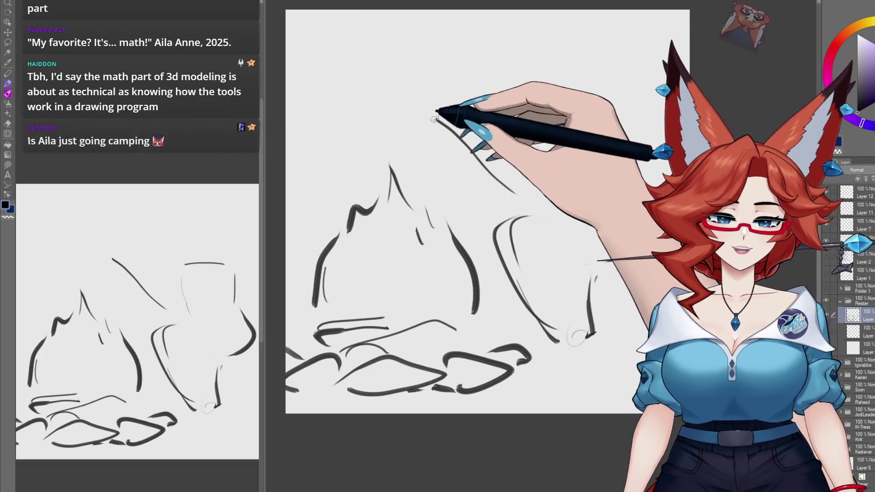
# Step: Draw a diagonal roasting stick over the fire and outline the figure's head above her body
pyautogui.moveTo(458, 137); pyautogui.dragTo(403, 106)
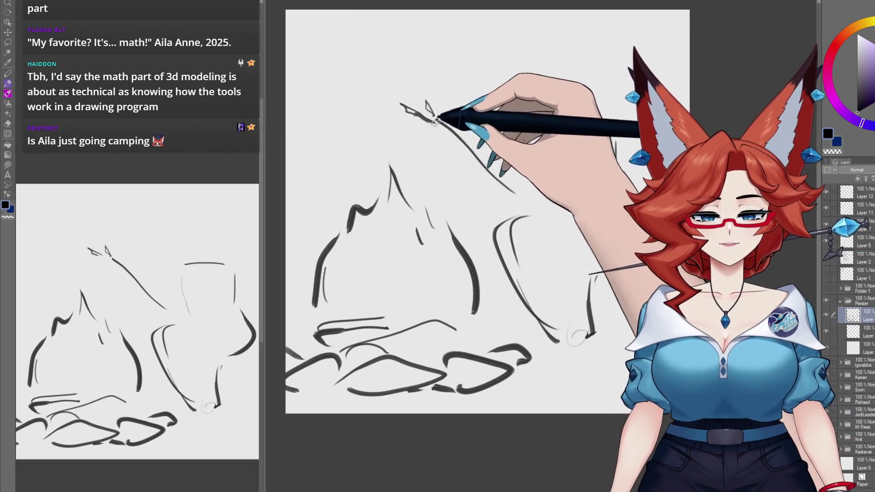
pyautogui.moveTo(425, 136)
pyautogui.mouseDown()
pyautogui.moveTo(404, 96)
pyautogui.moveTo(409, 104)
pyautogui.mouseUp()
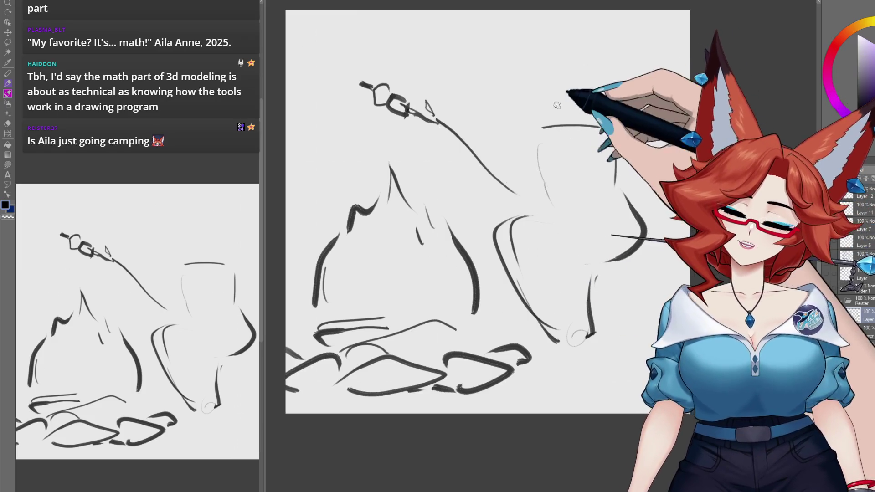
pyautogui.moveTo(534, 97); pyautogui.dragTo(577, 89)
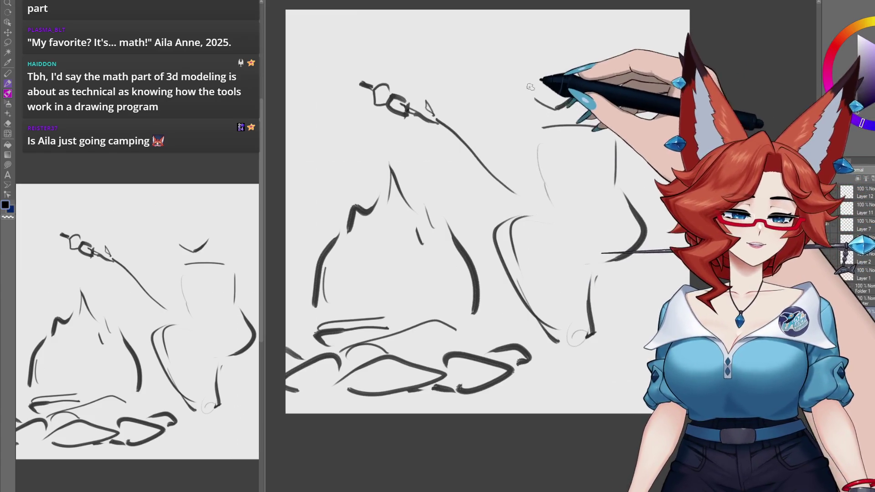
pyautogui.moveTo(560, 40); pyautogui.dragTo(527, 78)
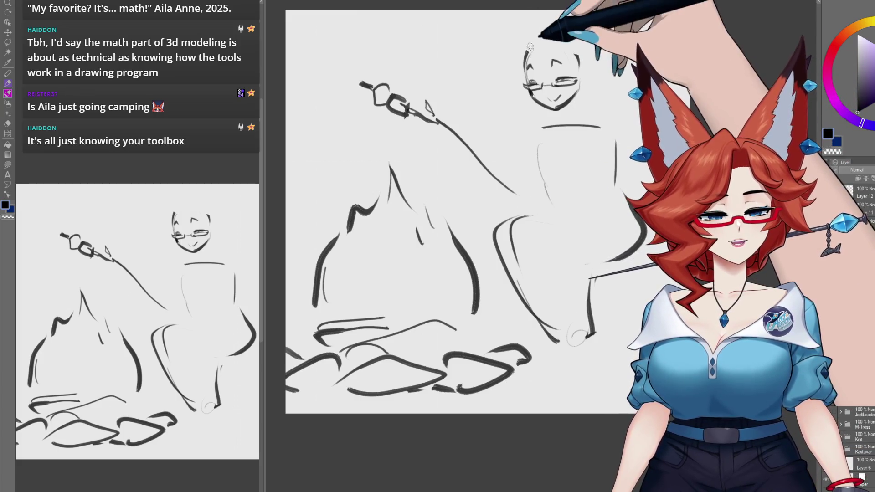
# Step: Add hair strokes at the top and right of the head, then sketch the chin and collar
pyautogui.moveTo(537, 44); pyautogui.dragTo(538, 49)
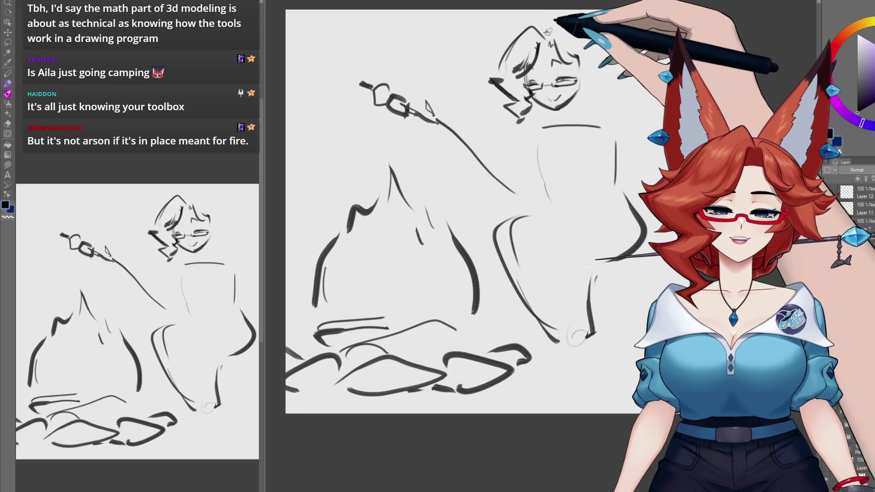
pyautogui.moveTo(588, 57)
pyautogui.mouseDown()
pyautogui.moveTo(590, 80)
pyautogui.moveTo(617, 93)
pyautogui.mouseUp()
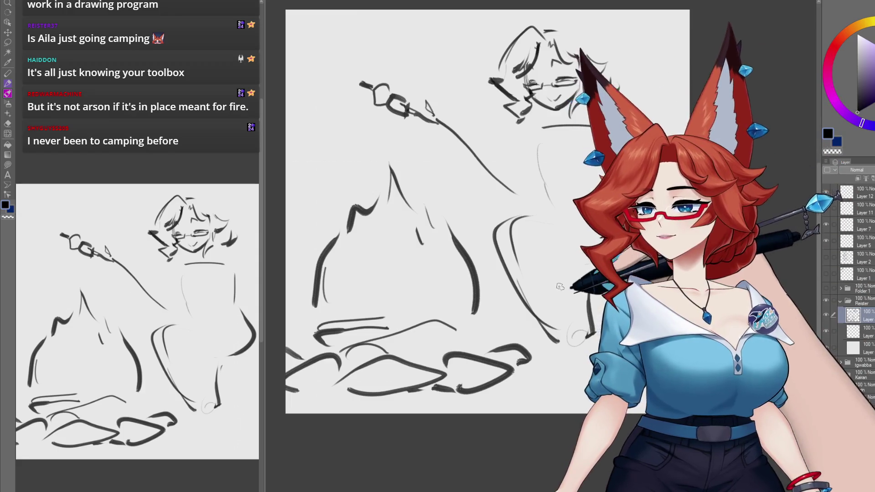
pyautogui.moveTo(561, 242); pyautogui.dragTo(550, 259)
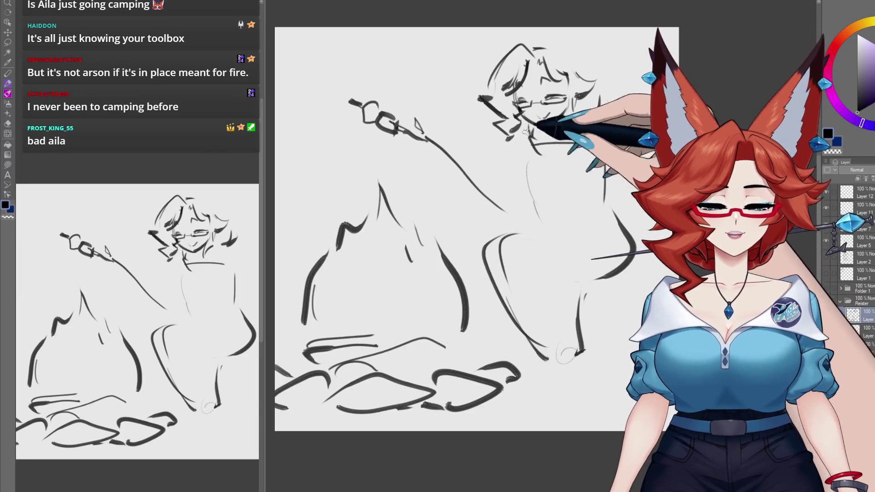
pyautogui.moveTo(524, 131); pyautogui.dragTo(588, 137)
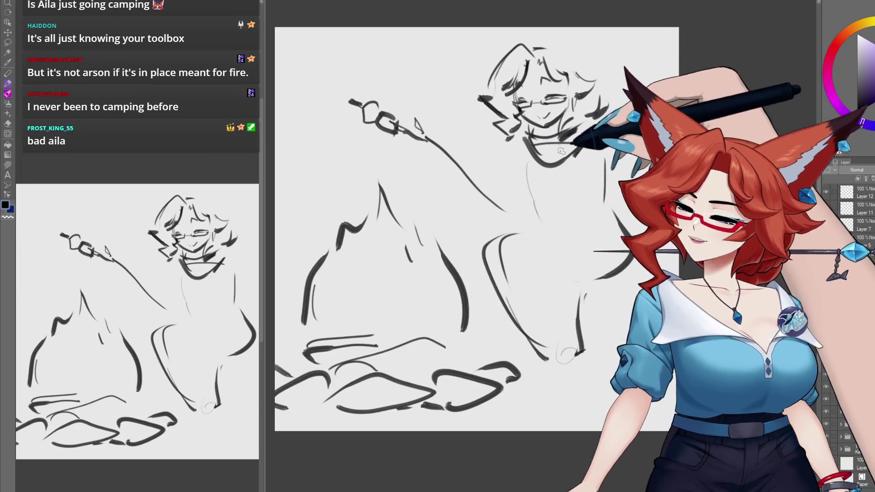
pyautogui.moveTo(612, 232); pyautogui.dragTo(483, 247)
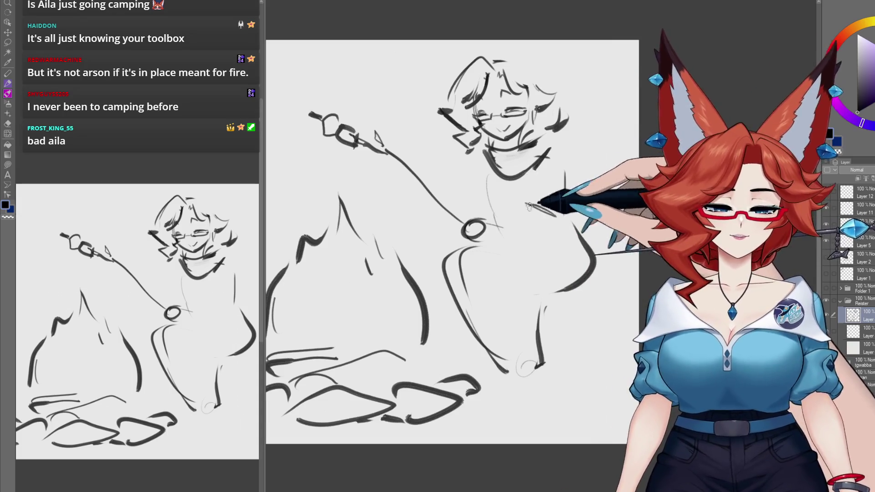
# Step: Sketch the neck, shoulders and arm, with hands gripping the marshmallow stick
pyautogui.moveTo(534, 204); pyautogui.dragTo(564, 162)
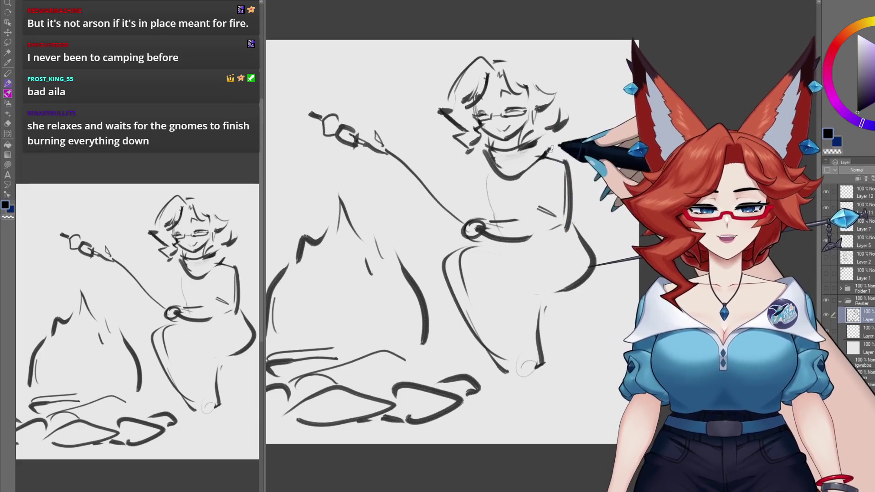
pyautogui.moveTo(555, 153); pyautogui.dragTo(547, 183)
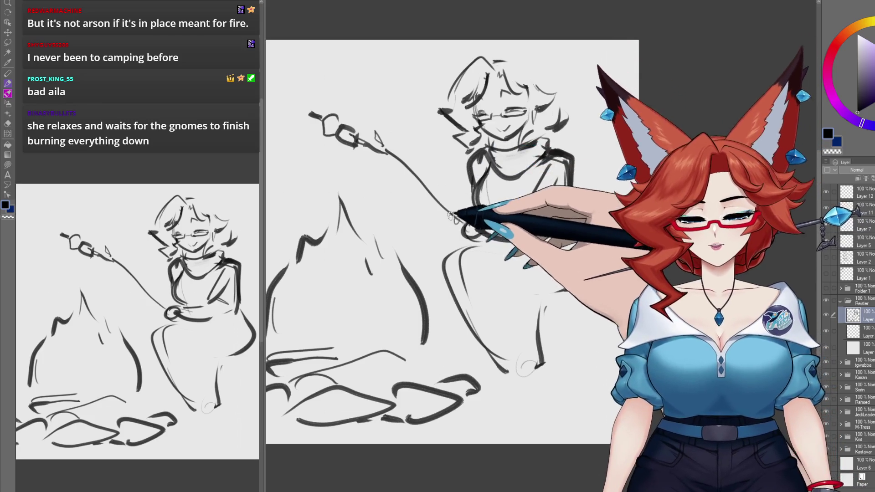
pyautogui.moveTo(453, 224)
pyautogui.mouseDown()
pyautogui.moveTo(453, 215)
pyautogui.moveTo(463, 218)
pyautogui.mouseUp()
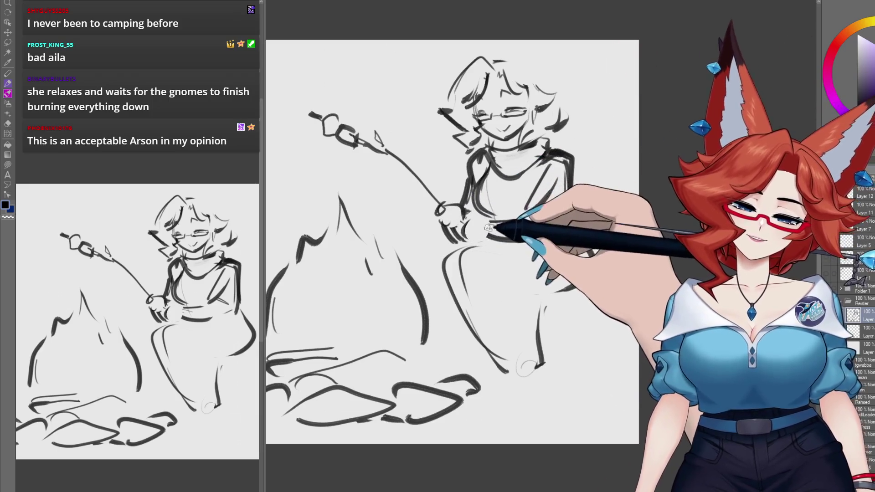
pyautogui.moveTo(465, 219)
pyautogui.mouseDown()
pyautogui.moveTo(462, 236)
pyautogui.moveTo(513, 220)
pyautogui.mouseUp()
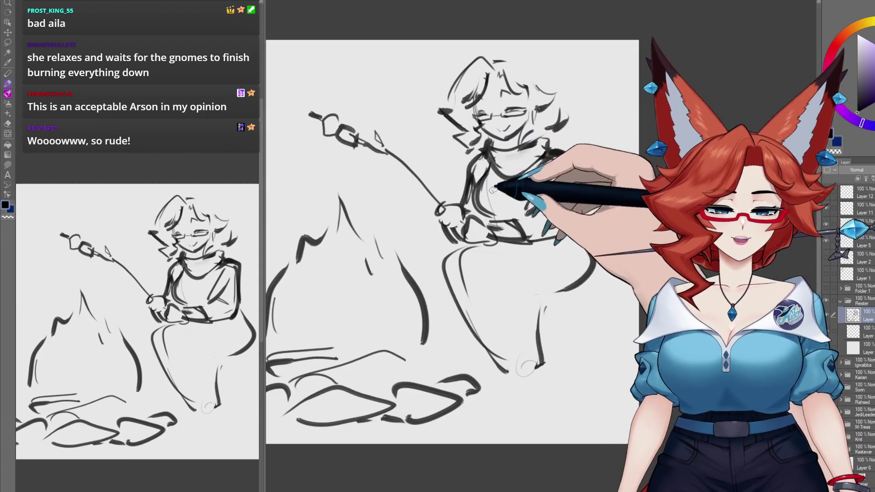
# Step: Darken the sweater's right side and extend the hair outline over and above the head
pyautogui.moveTo(571, 157); pyautogui.dragTo(570, 183)
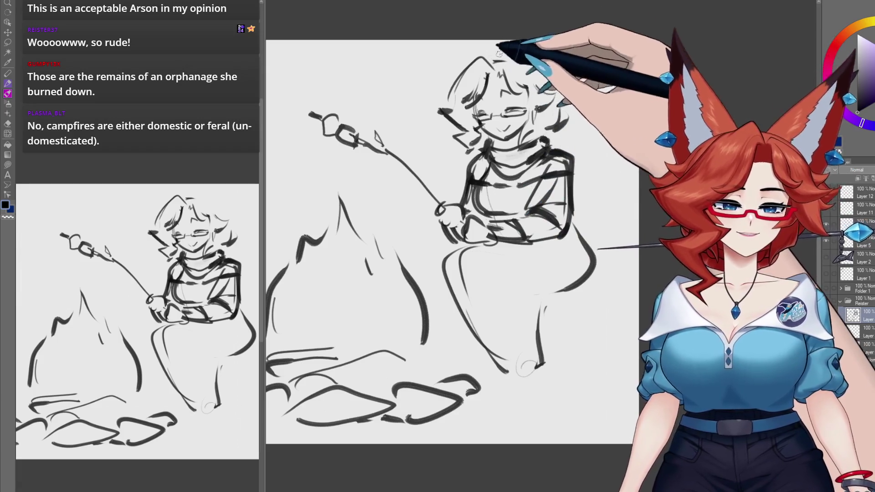
pyautogui.moveTo(489, 59); pyautogui.dragTo(585, 81)
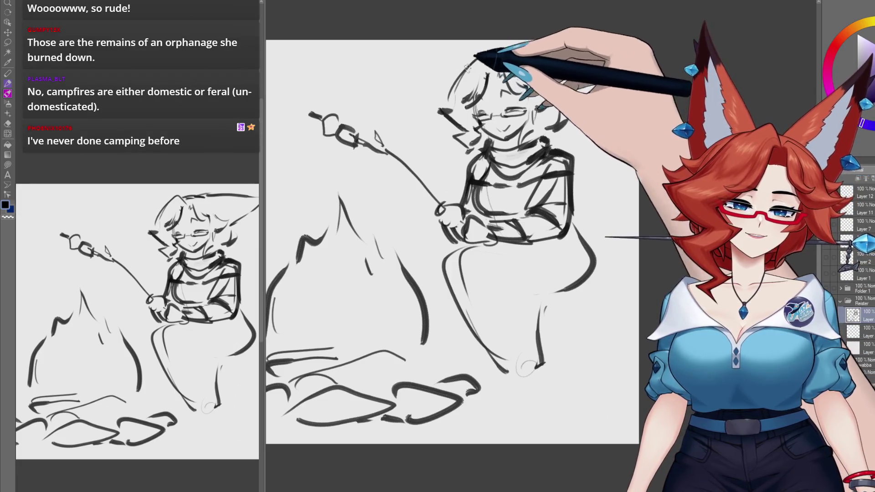
pyautogui.moveTo(460, 75); pyautogui.dragTo(531, 42)
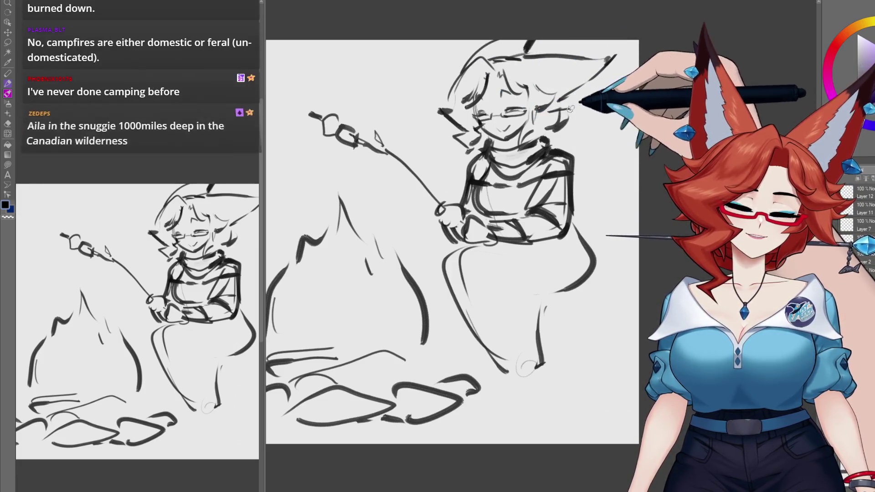
# Step: Add hair strands, sketch the feet, hatch the logs and draw grass beside the feet
pyautogui.moveTo(608, 96)
pyautogui.mouseDown()
pyautogui.moveTo(588, 104)
pyautogui.moveTo(581, 122)
pyautogui.mouseUp()
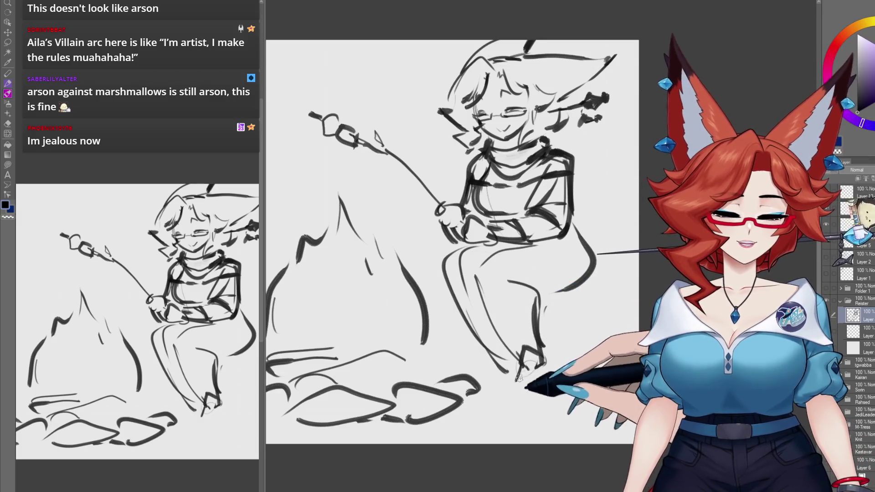
pyautogui.moveTo(486, 372); pyautogui.dragTo(516, 371)
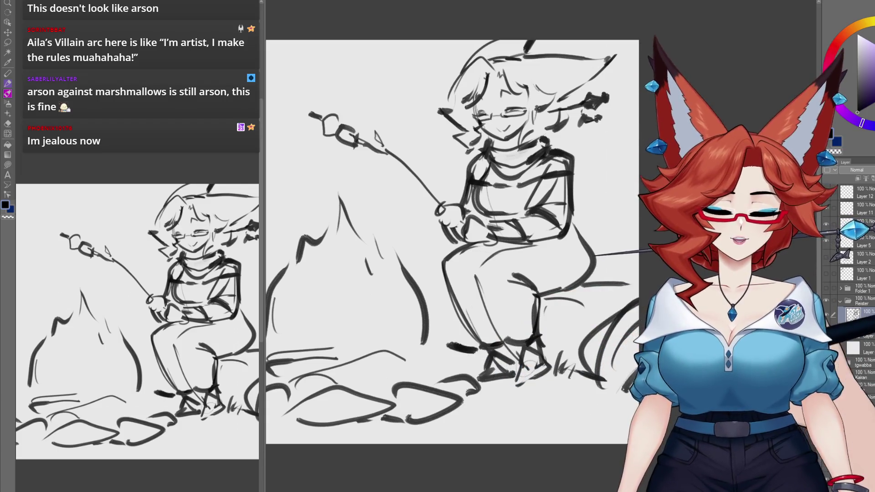
pyautogui.moveTo(321, 347); pyautogui.dragTo(389, 288)
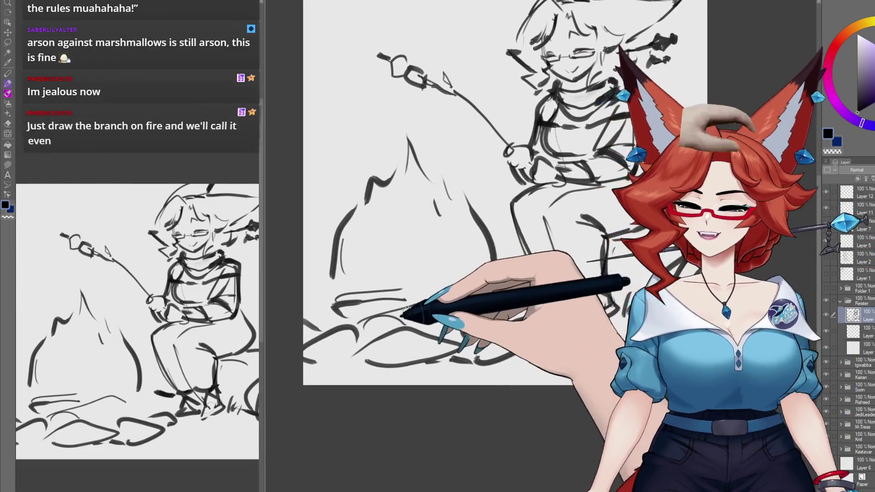
pyautogui.moveTo(405, 339); pyautogui.dragTo(478, 351)
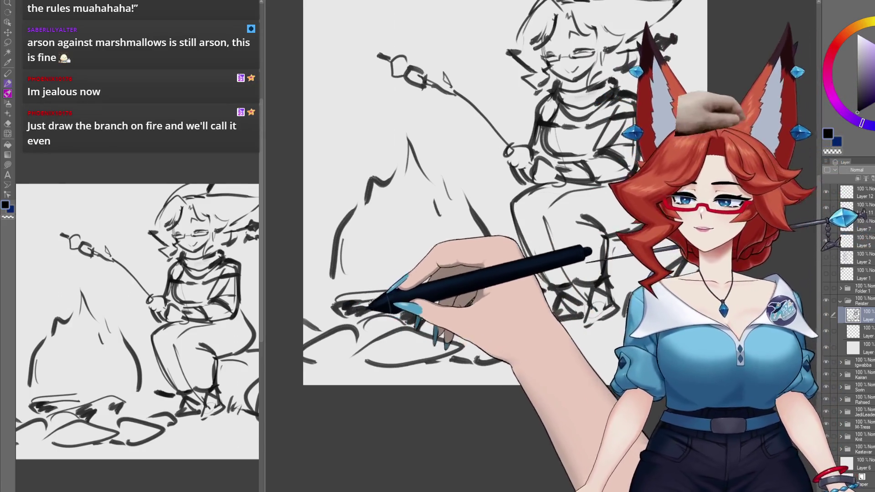
pyautogui.moveTo(358, 314)
pyautogui.mouseDown()
pyautogui.moveTo(348, 300)
pyautogui.moveTo(401, 305)
pyautogui.mouseUp()
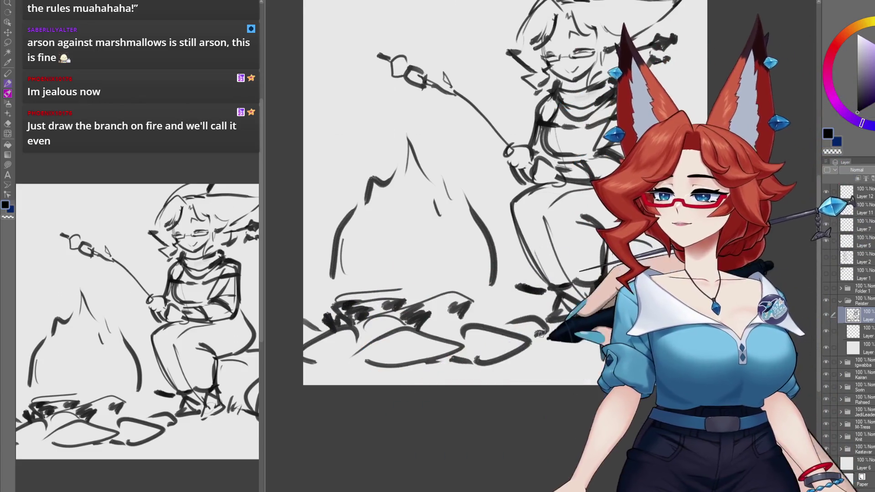
pyautogui.moveTo(623, 305); pyautogui.dragTo(643, 315)
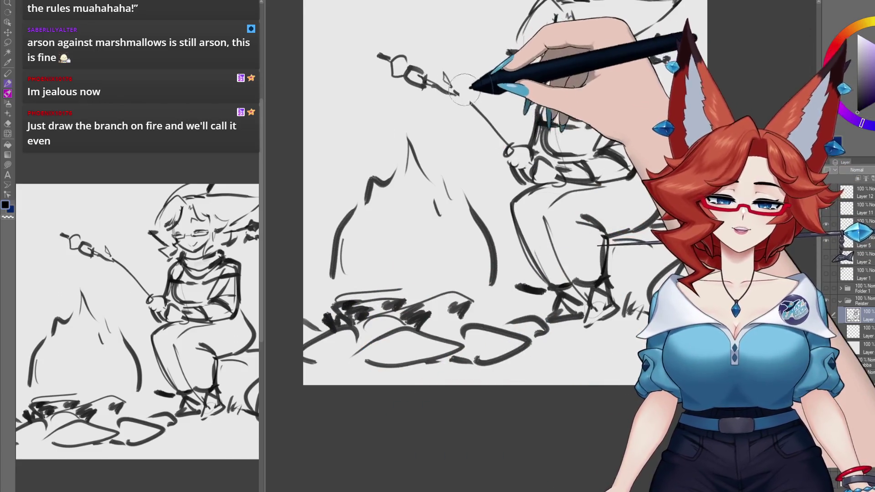
# Step: Draw flames rising from the marshmallows, reinforce the stick, and zoom out to the whole sketch
pyautogui.moveTo(452, 98); pyautogui.dragTo(471, 73)
pyautogui.moveTo(378, 57)
pyautogui.mouseDown()
pyautogui.moveTo(374, 27)
pyautogui.moveTo(415, 22)
pyautogui.mouseUp()
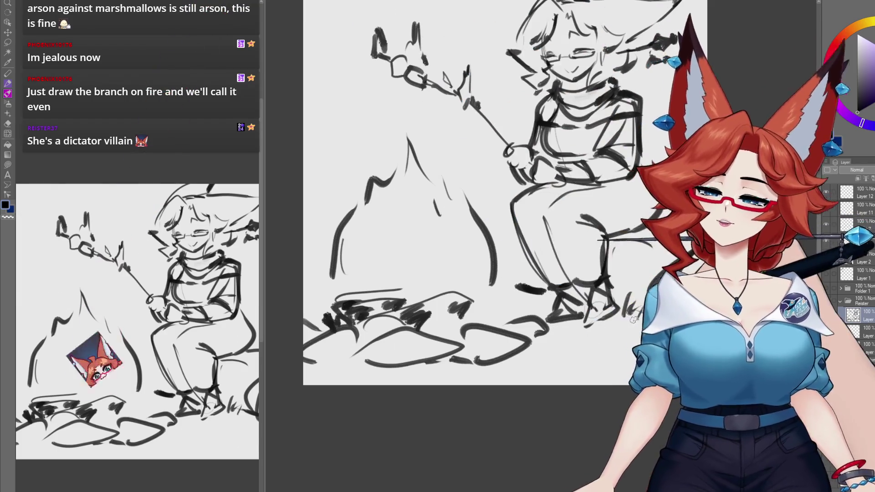
pyautogui.moveTo(610, 331); pyautogui.dragTo(575, 351)
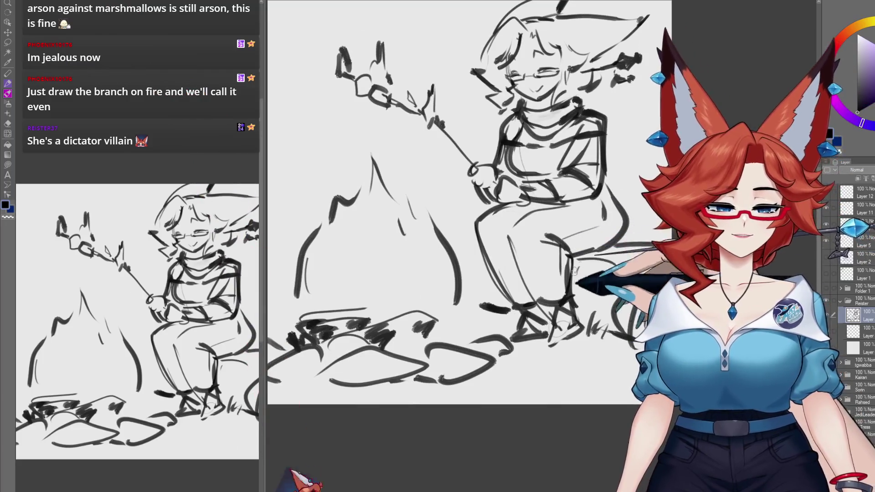
pyautogui.moveTo(595, 227); pyautogui.dragTo(589, 238)
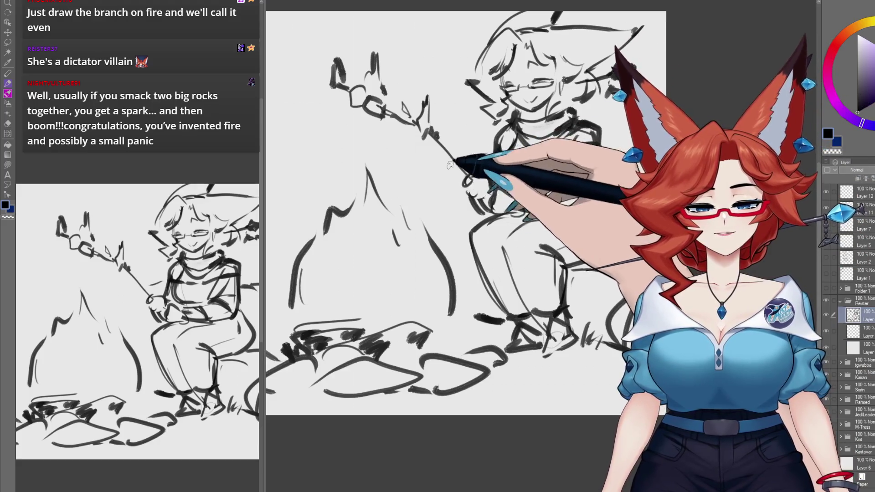
pyautogui.moveTo(427, 168); pyautogui.dragTo(471, 240)
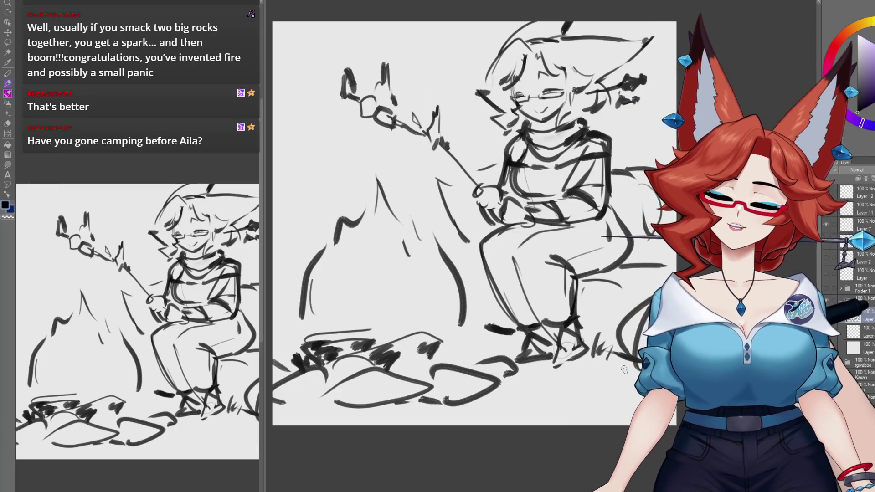
pyautogui.scroll(-3, 589, 283)
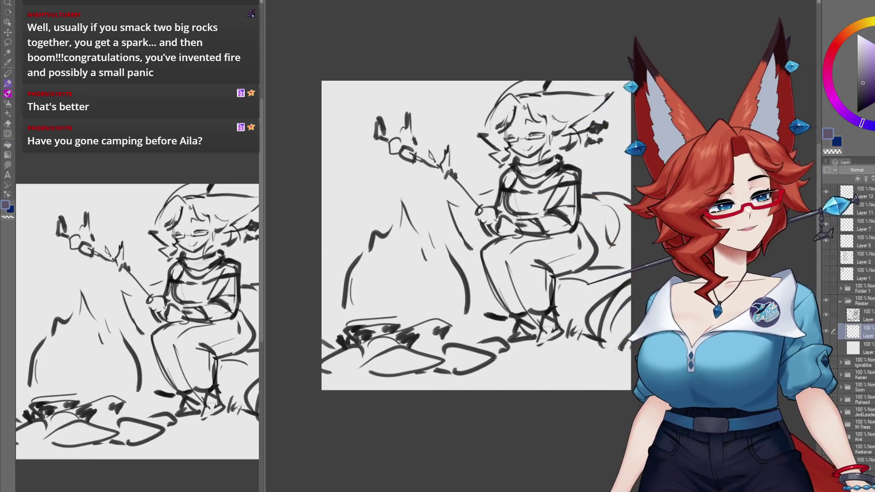
# Step: Airbrush a purple band across the upper background and fill the figure's hair with red
pyautogui.moveTo(556, 324); pyautogui.dragTo(538, 321)
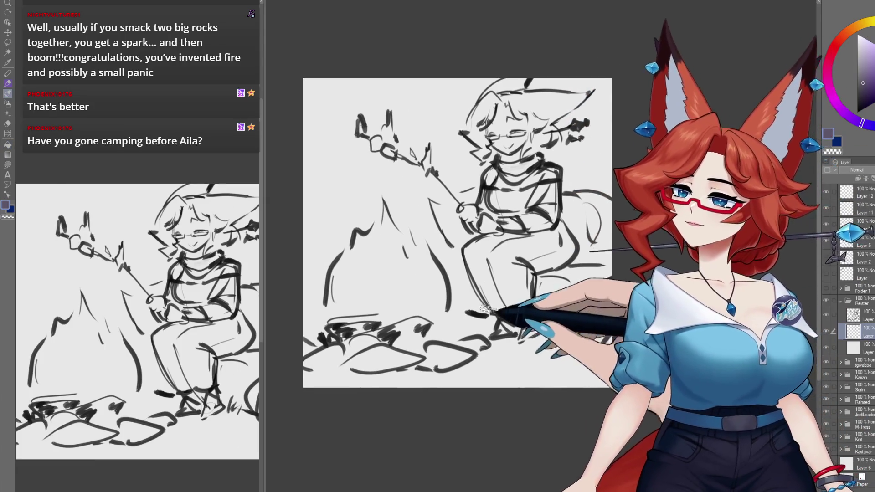
pyautogui.moveTo(293, 63)
pyautogui.mouseDown()
pyautogui.moveTo(302, 59)
pyautogui.moveTo(289, 215)
pyautogui.moveTo(416, 182)
pyautogui.moveTo(449, 74)
pyautogui.moveTo(474, 190)
pyautogui.moveTo(519, 101)
pyautogui.moveTo(570, 137)
pyautogui.moveTo(601, 191)
pyautogui.mouseUp()
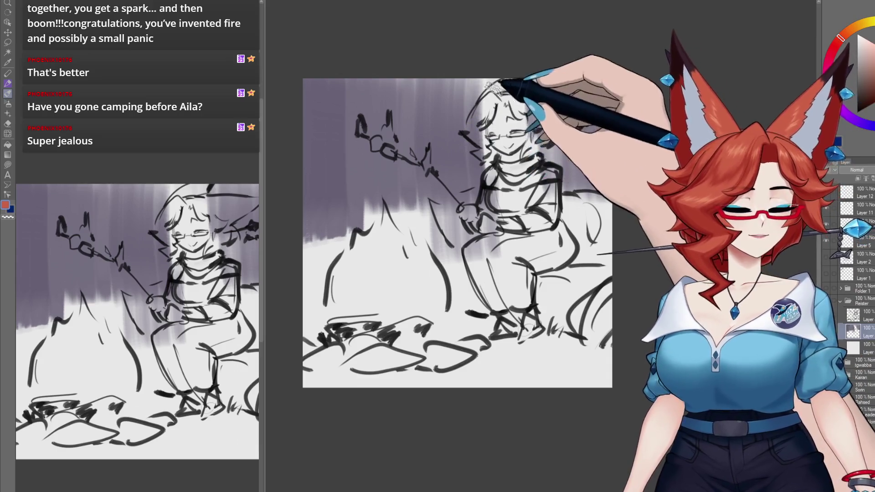
pyautogui.moveTo(490, 87)
pyautogui.mouseDown()
pyautogui.moveTo(474, 98)
pyautogui.moveTo(464, 130)
pyautogui.moveTo(513, 97)
pyautogui.moveTo(549, 104)
pyautogui.moveTo(533, 169)
pyautogui.mouseUp()
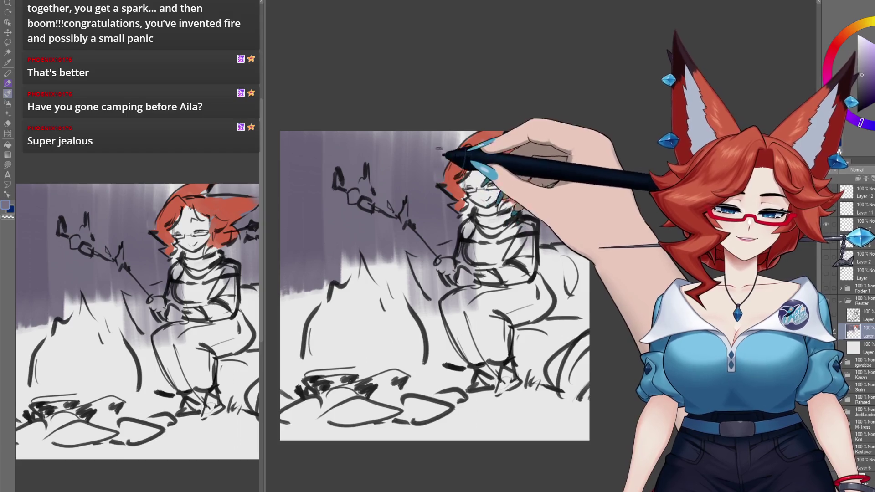
pyautogui.scroll(1, 499, 289)
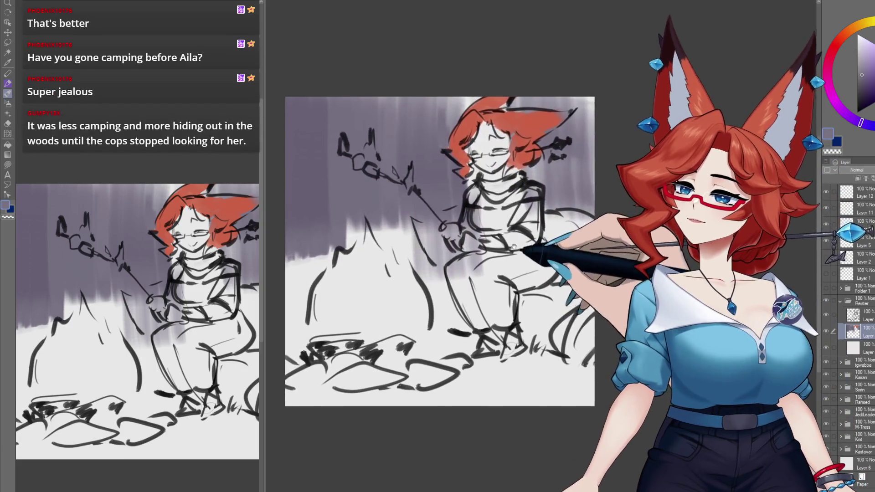
# Step: Zoom in on the figure and add blue strokes near her feet
pyautogui.moveTo(499, 289); pyautogui.dragTo(533, 244)
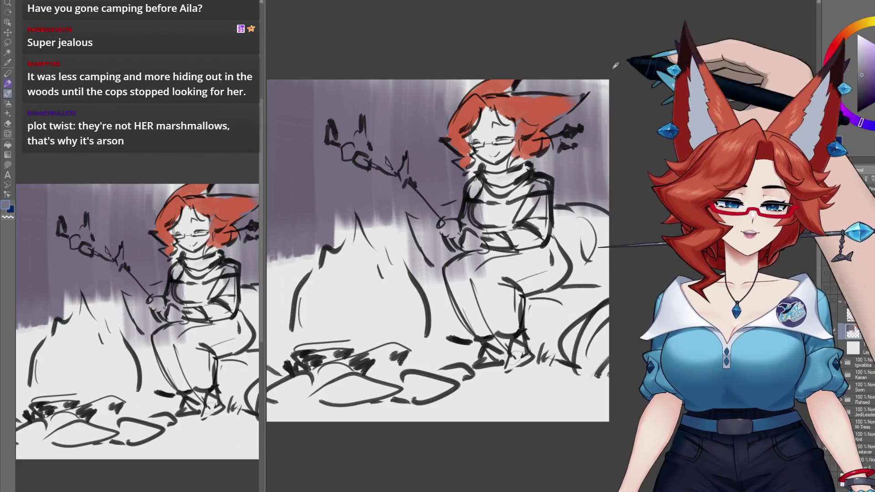
pyautogui.moveTo(490, 158); pyautogui.dragTo(490, 189)
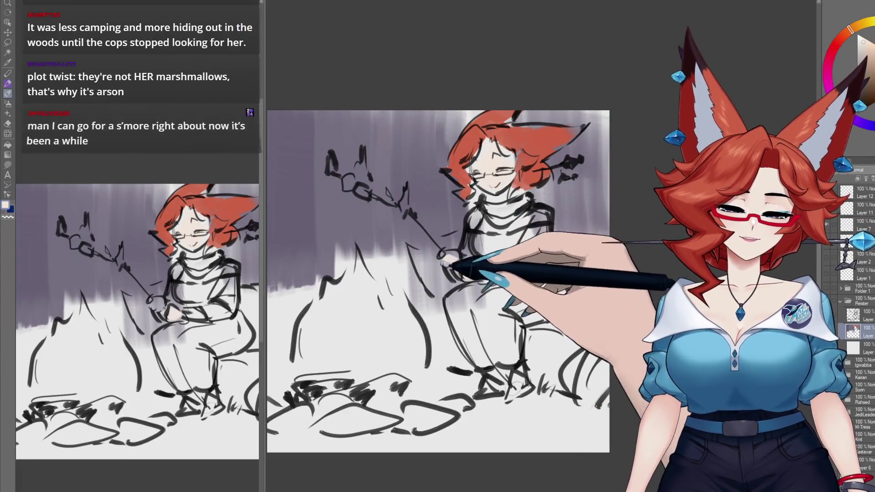
pyautogui.moveTo(515, 387); pyautogui.dragTo(606, 346)
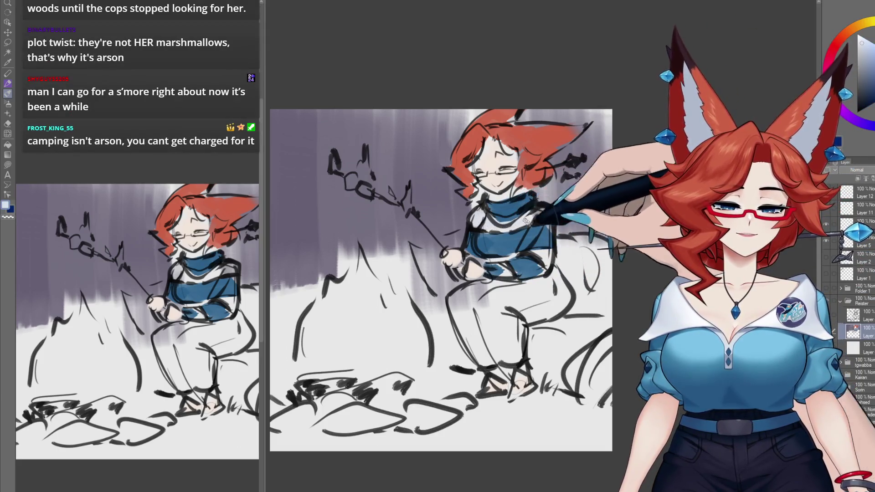
# Step: On a new layer, paint the trousers dark navy, then eyedrop the hair's red
pyautogui.scroll(-1, 547, 218)
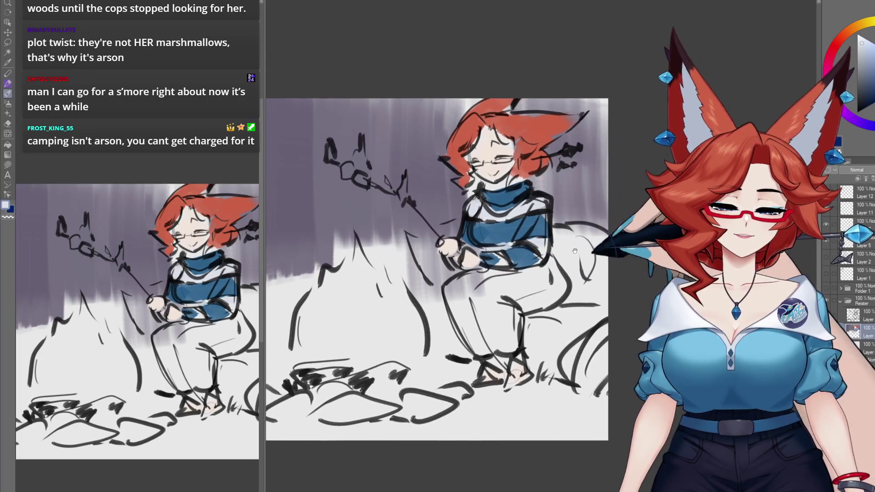
pyautogui.scroll(-1, 496, 252)
pyautogui.hscroll(1, 653, 96)
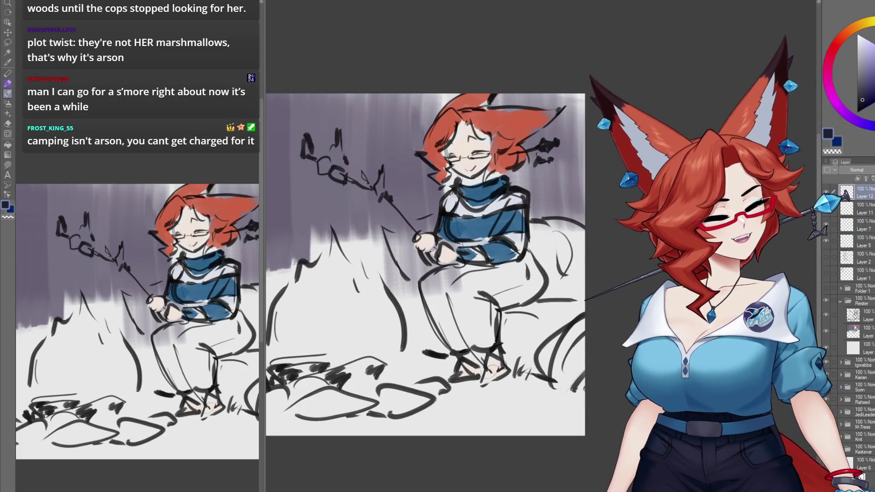
pyautogui.hotkey('ctrl', 'shift', 'n')
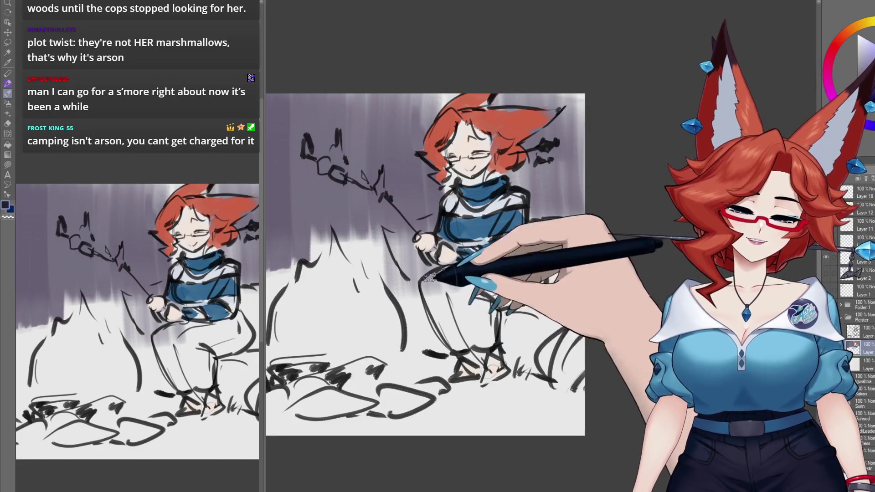
pyautogui.moveTo(427, 279); pyautogui.dragTo(440, 312)
pyautogui.moveTo(458, 279)
pyautogui.mouseDown()
pyautogui.moveTo(445, 319)
pyautogui.moveTo(456, 347)
pyautogui.mouseUp()
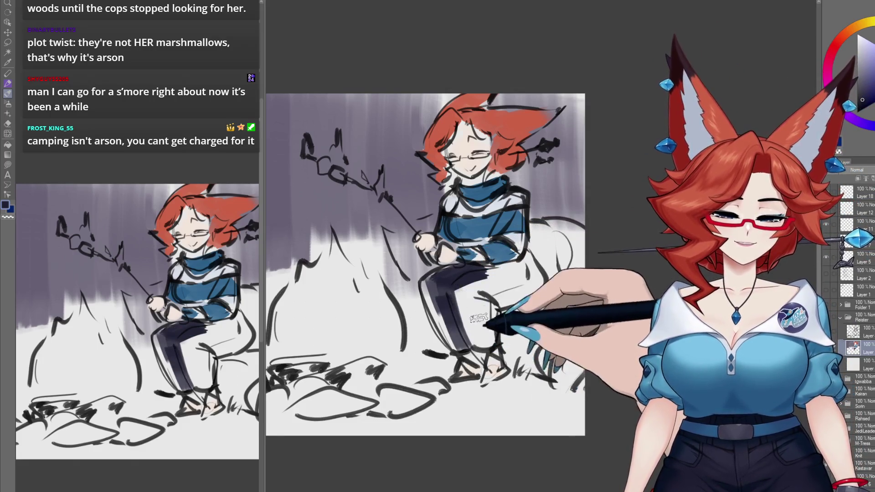
pyautogui.moveTo(488, 313); pyautogui.dragTo(479, 281)
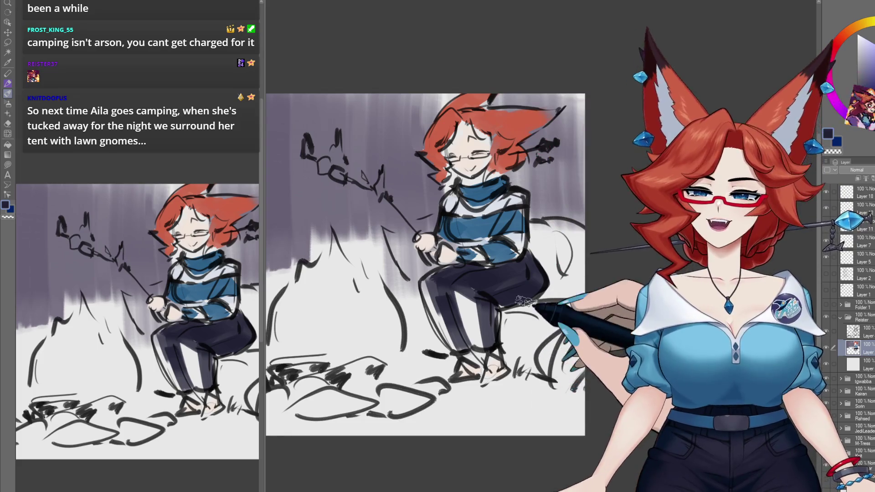
pyautogui.moveTo(524, 300); pyautogui.dragTo(652, 43)
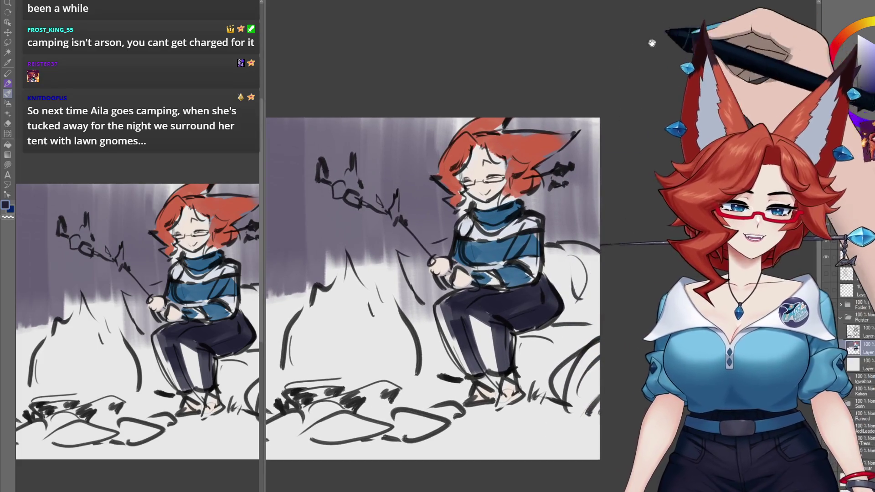
pyautogui.keyDown('alt'); pyautogui.click(480, 146); pyautogui.keyUp('alt')
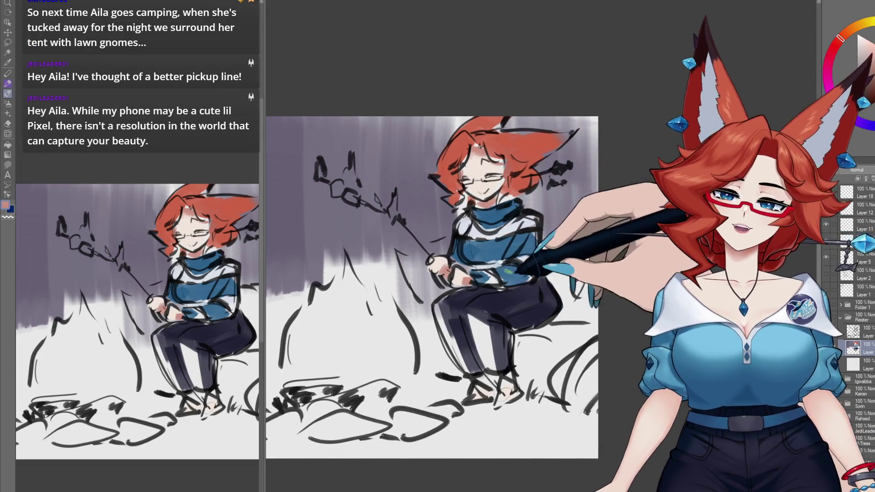
# Step: Paint orange flames over the campfire and a white marshmallow at the stick tip
pyautogui.moveTo(536, 235)
pyautogui.mouseDown()
pyautogui.moveTo(527, 234)
pyautogui.moveTo(544, 205)
pyautogui.mouseUp()
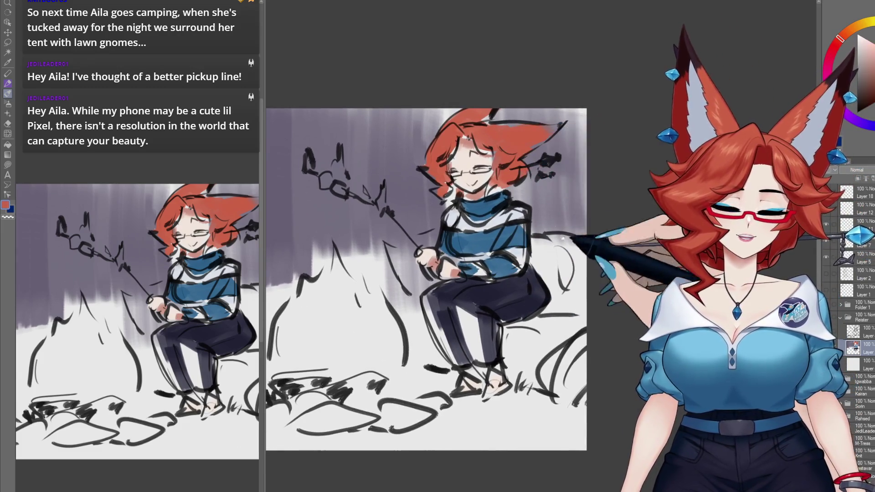
pyautogui.moveTo(562, 238); pyautogui.dragTo(550, 238)
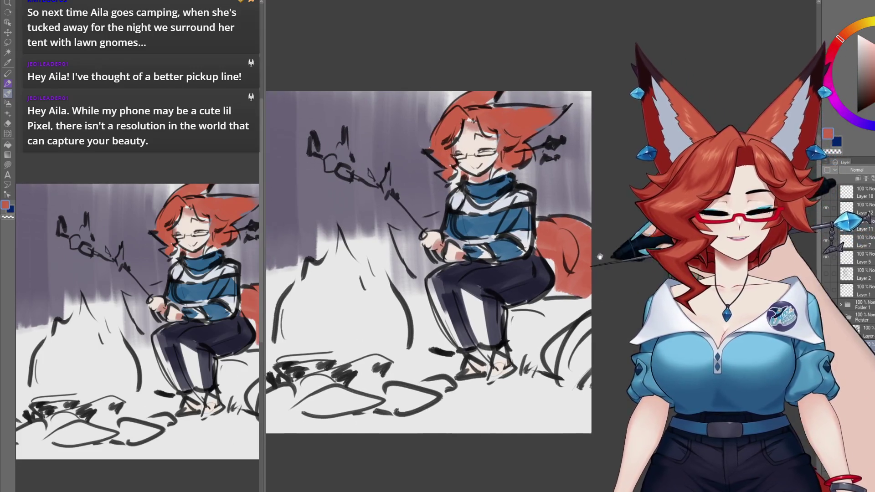
pyautogui.moveTo(575, 263); pyautogui.dragTo(596, 268)
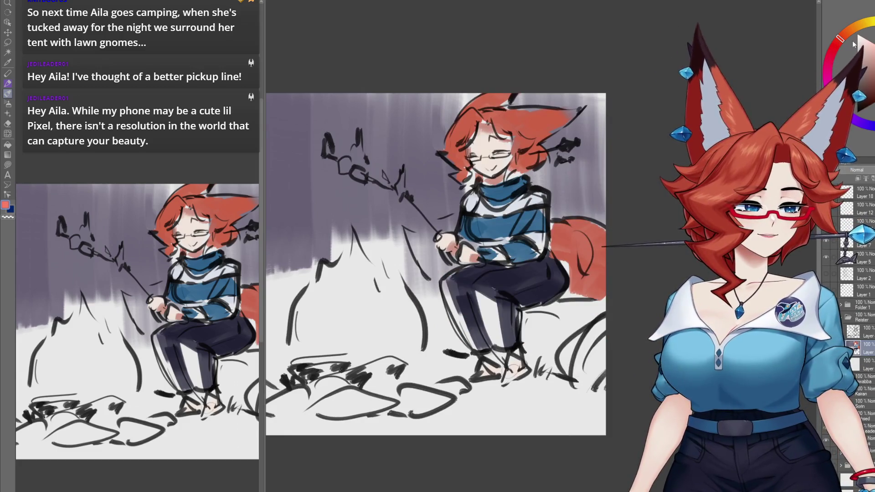
pyautogui.moveTo(394, 289); pyautogui.dragTo(444, 258)
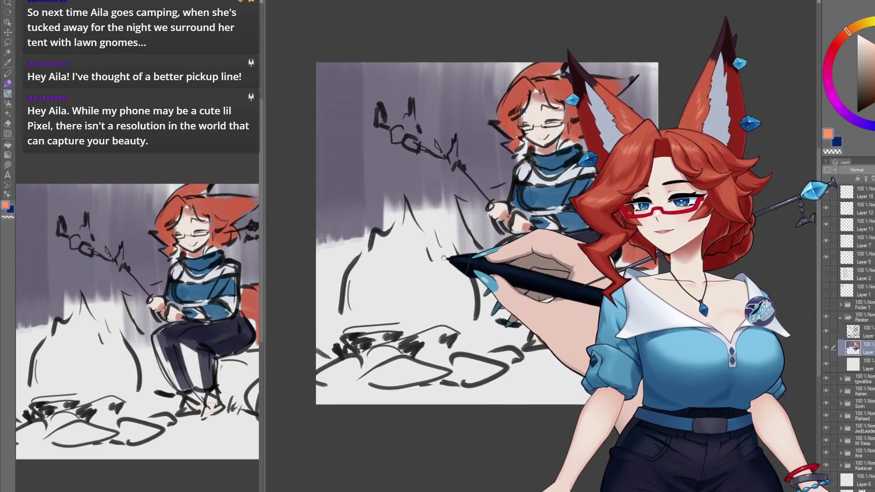
pyautogui.moveTo(433, 292); pyautogui.dragTo(438, 290)
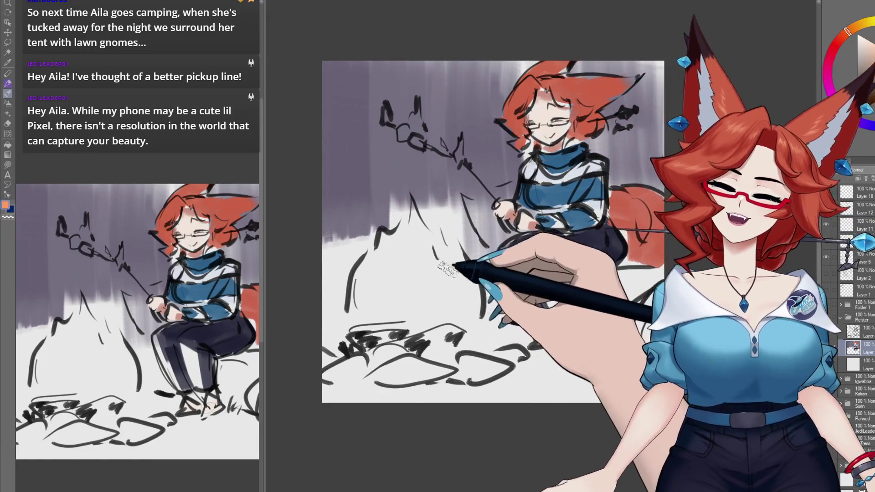
pyautogui.moveTo(401, 277); pyautogui.dragTo(407, 271)
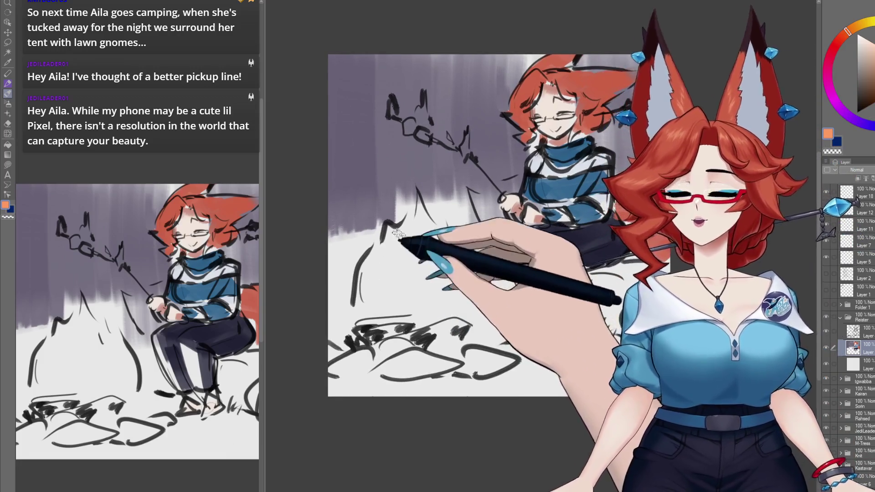
pyautogui.moveTo(355, 314)
pyautogui.mouseDown()
pyautogui.moveTo(381, 255)
pyautogui.moveTo(404, 236)
pyautogui.moveTo(392, 285)
pyautogui.moveTo(416, 234)
pyautogui.moveTo(434, 254)
pyautogui.moveTo(473, 266)
pyautogui.mouseUp()
pyautogui.moveTo(400, 107)
pyautogui.mouseDown()
pyautogui.moveTo(391, 117)
pyautogui.moveTo(424, 136)
pyautogui.mouseUp()
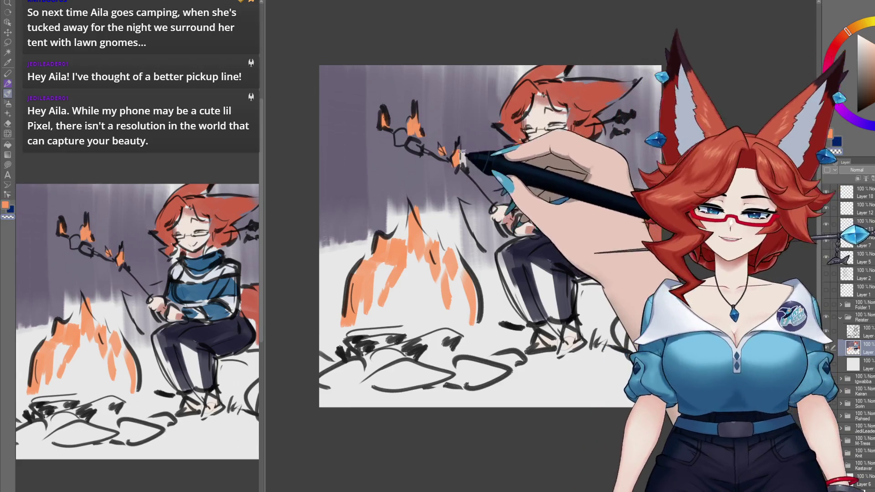
pyautogui.moveTo(455, 154)
pyautogui.mouseDown()
pyautogui.moveTo(411, 110)
pyautogui.moveTo(391, 118)
pyautogui.mouseUp()
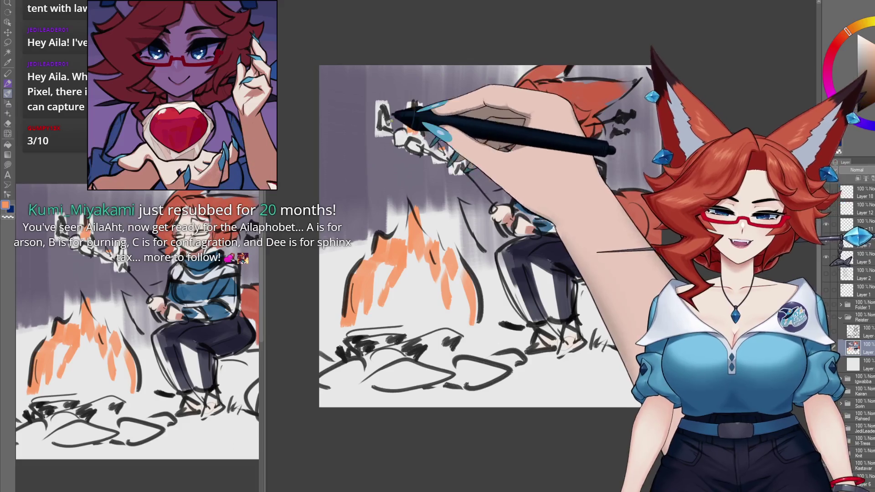
# Step: Dab four orange embers above the fire, then eyedrop the dark grey line colour
pyautogui.click(400, 74)
pyautogui.click(392, 90)
pyautogui.click(372, 177)
pyautogui.click(386, 186)
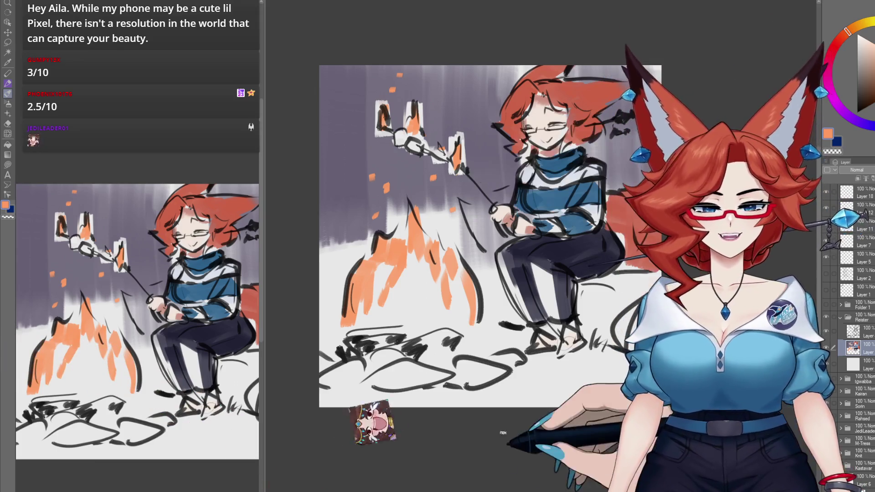
pyautogui.moveTo(502, 433)
pyautogui.mouseDown()
pyautogui.moveTo(472, 420)
pyautogui.moveTo(480, 421)
pyautogui.mouseUp()
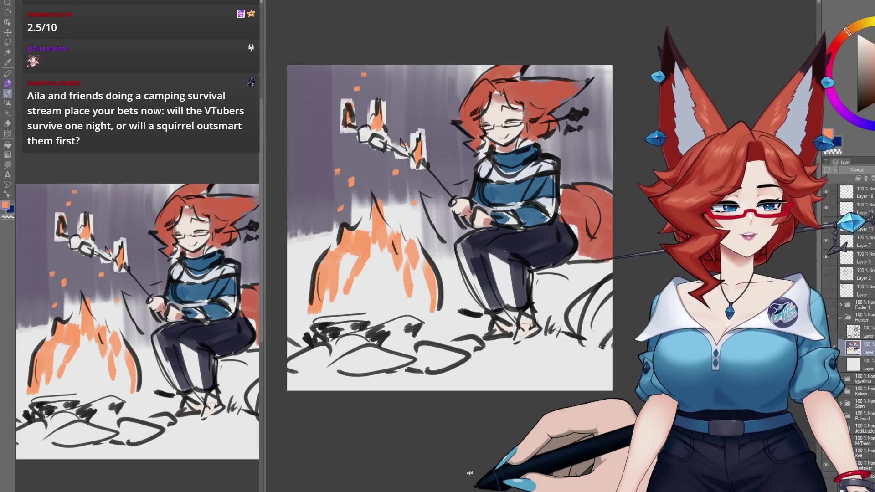
pyautogui.keyDown('alt'); pyautogui.click(377, 141); pyautogui.keyUp('alt')
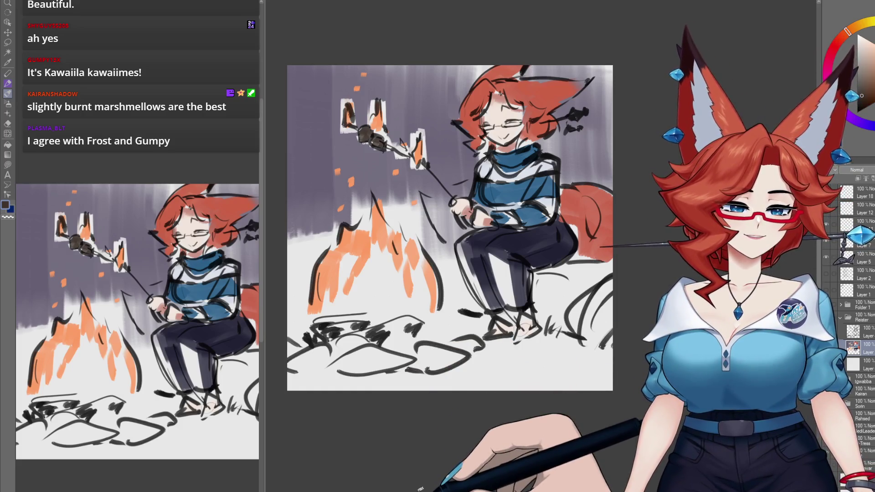
pyautogui.scroll(5, 516, 267)
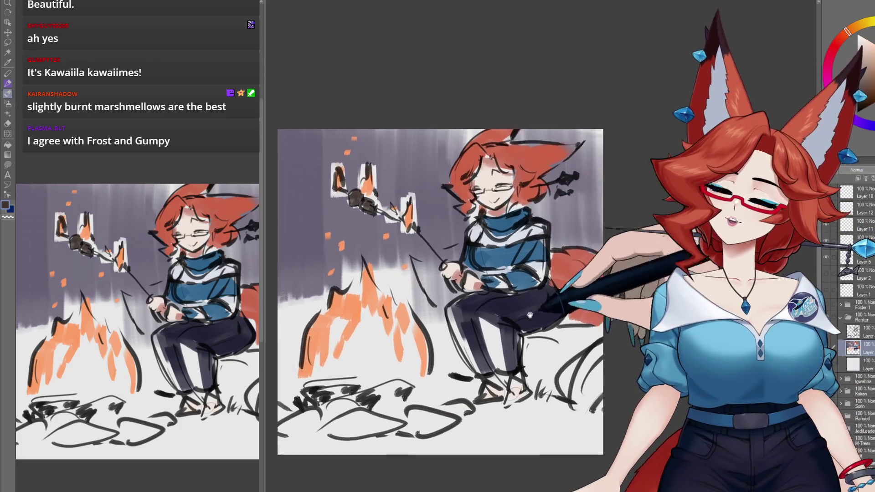
pyautogui.scroll(2, 519, 283)
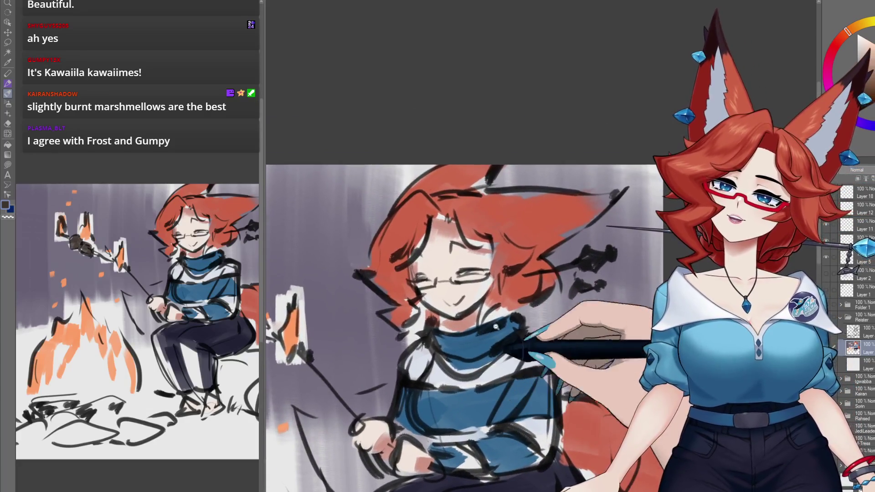
pyautogui.scroll(3, 528, 312)
pyautogui.scroll(-6, 528, 310)
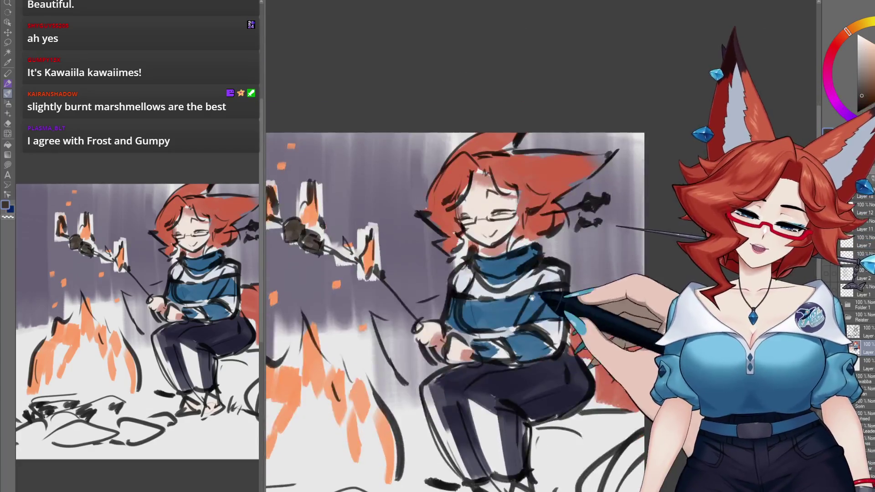
pyautogui.scroll(-2, 530, 303)
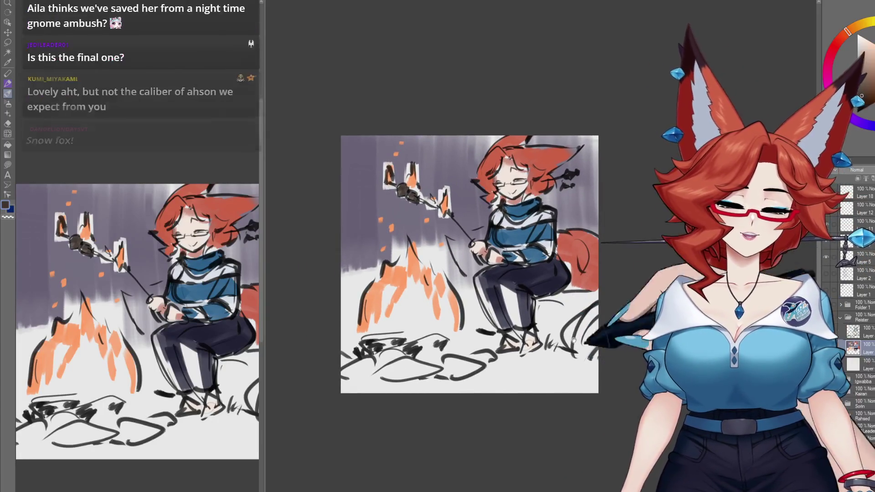
pyautogui.scroll(2, 577, 384)
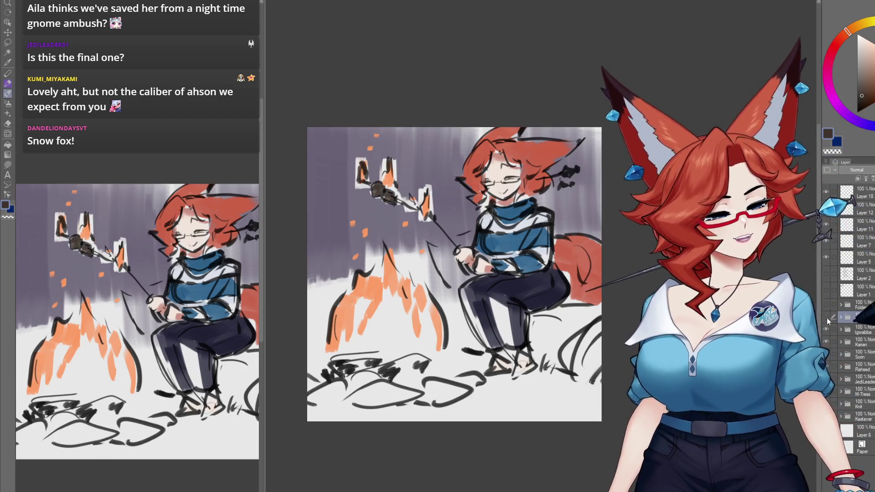
# Step: Swap the campfire sketch for the group boba character sketch, pan across it, then hide it
pyautogui.click(826, 331)
pyautogui.click(826, 333)
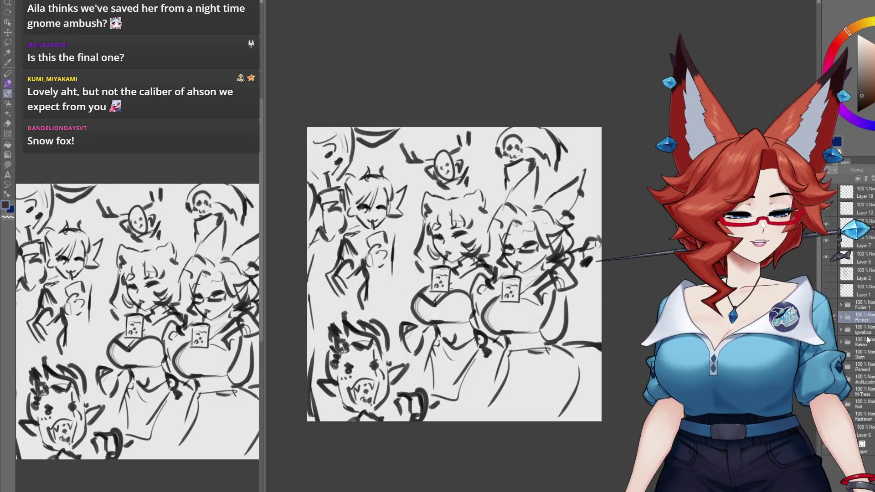
pyautogui.scroll(3, 587, 280)
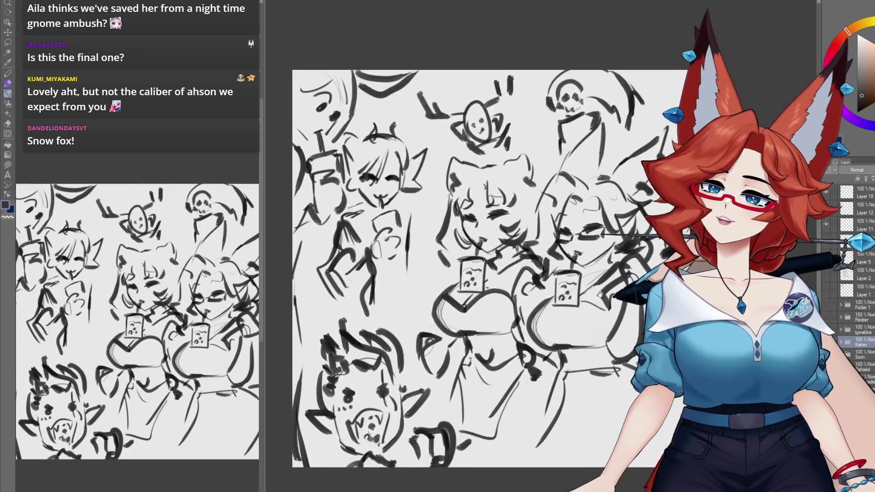
pyautogui.moveTo(587, 280); pyautogui.dragTo(593, 272)
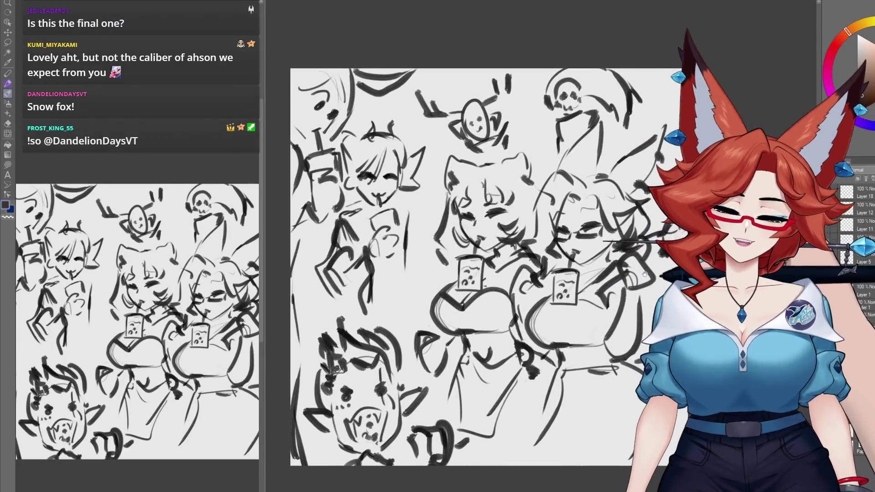
pyautogui.moveTo(645, 275); pyautogui.dragTo(649, 275)
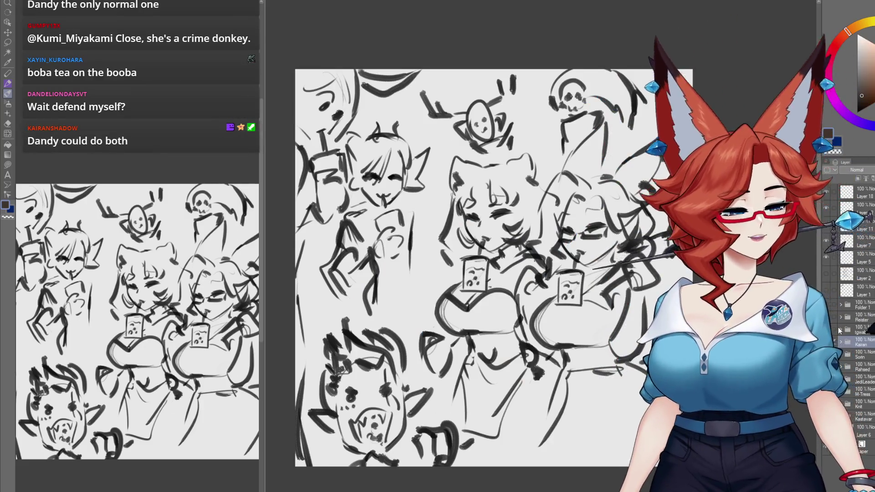
pyautogui.click(824, 330)
# Step: Show the campfire painting again, select Folder 1, and add a new raster layer beneath it
pyautogui.click(825, 319)
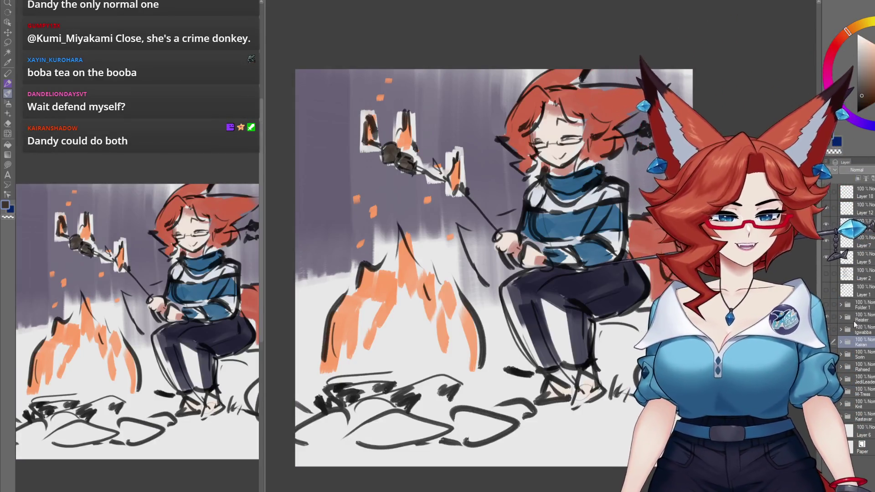
pyautogui.click(862, 303)
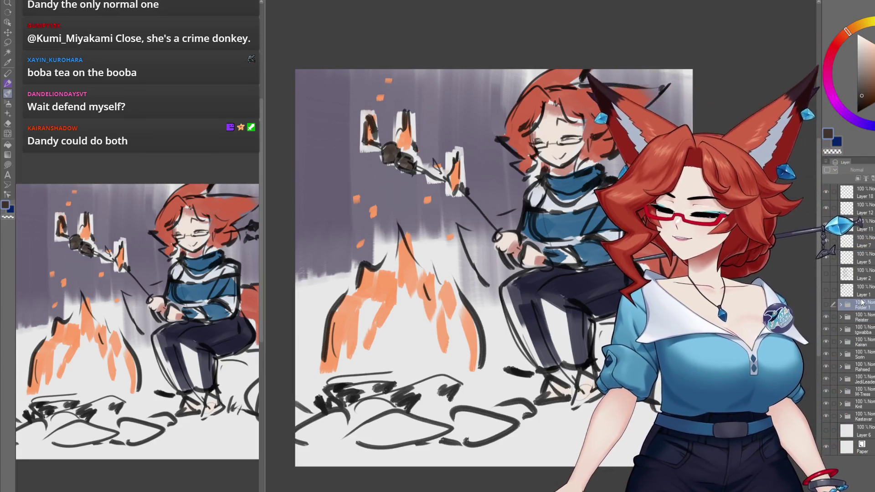
pyautogui.click(841, 304)
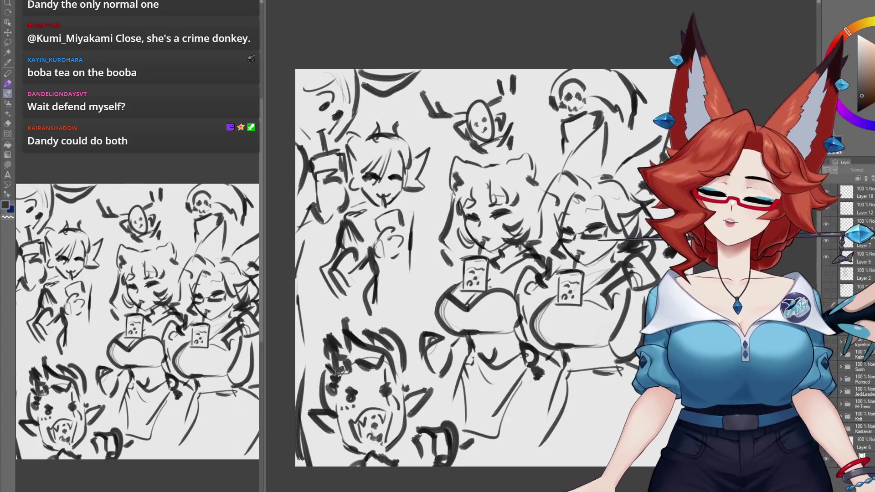
# Step: Pan over the group character sketch and delete it from the canvas
pyautogui.moveTo(561, 390); pyautogui.dragTo(536, 352)
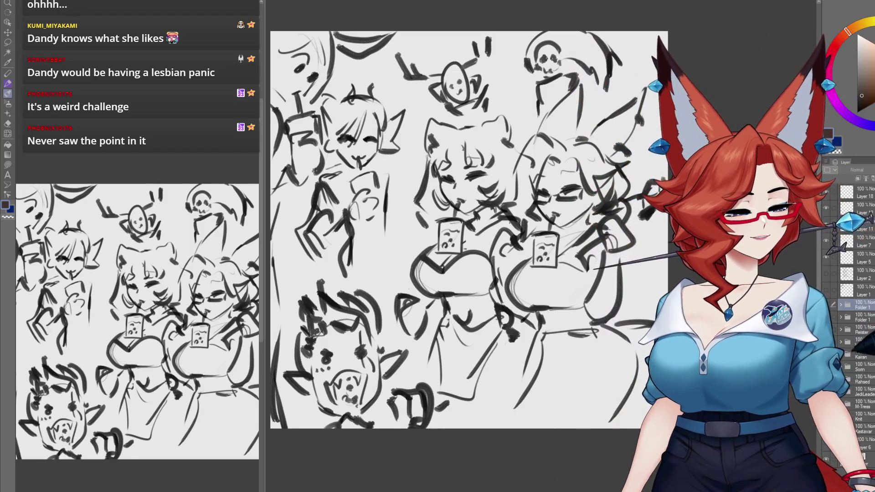
pyautogui.press('Delete')
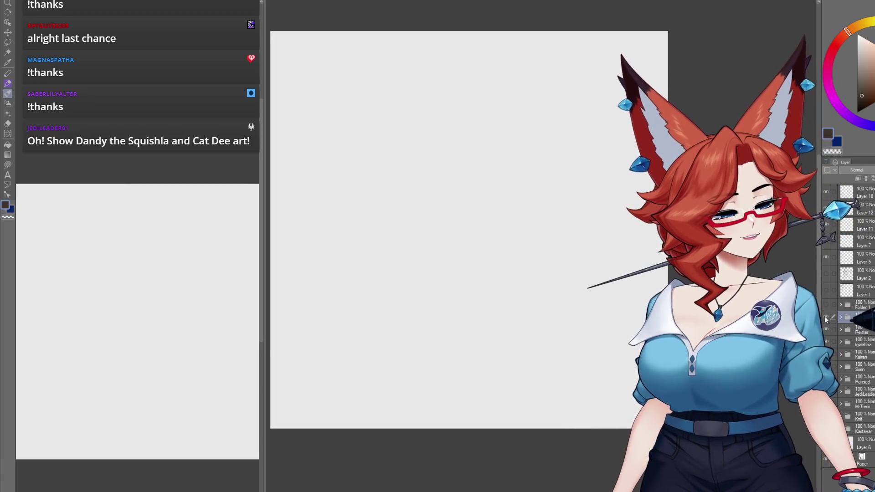
# Step: Undo the deletion, view the fox-maid, fox-egg and Cat Dee sketches, then hide the campfire and expand the second Folder 1
pyautogui.hotkey('ctrl', 'z')
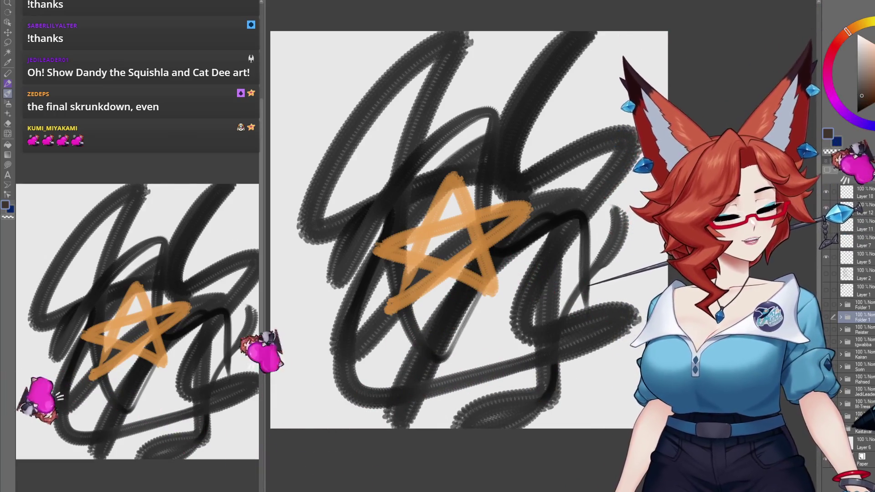
pyautogui.click(827, 417)
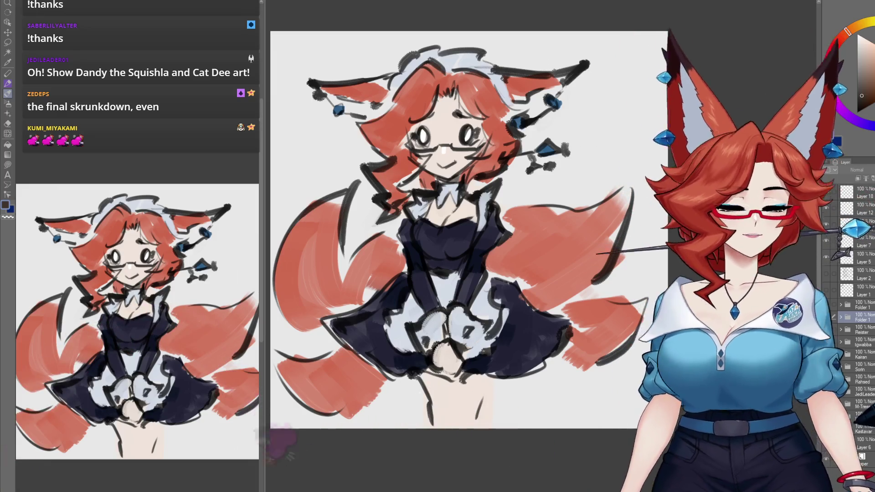
pyautogui.click(827, 416)
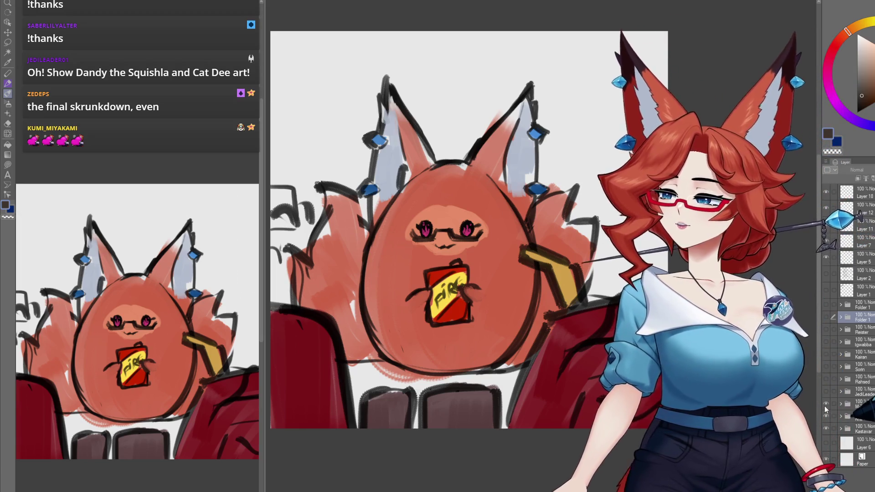
pyautogui.click(825, 393)
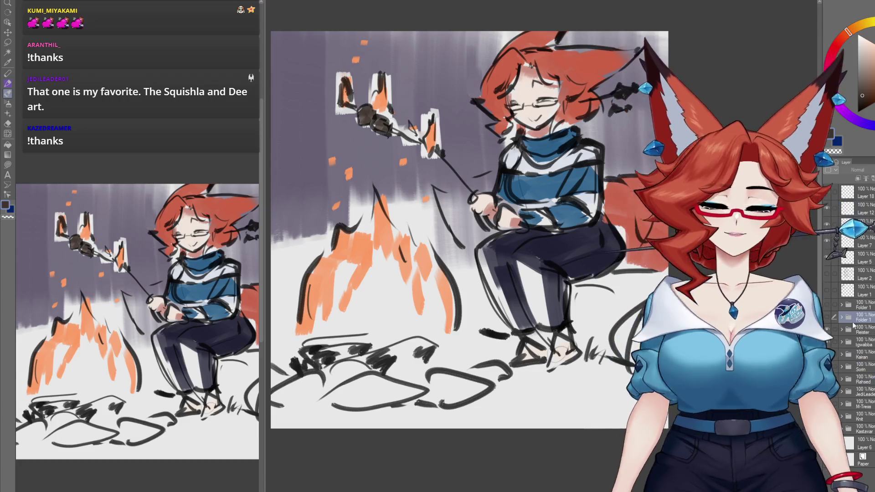
pyautogui.click(826, 318)
pyautogui.click(841, 318)
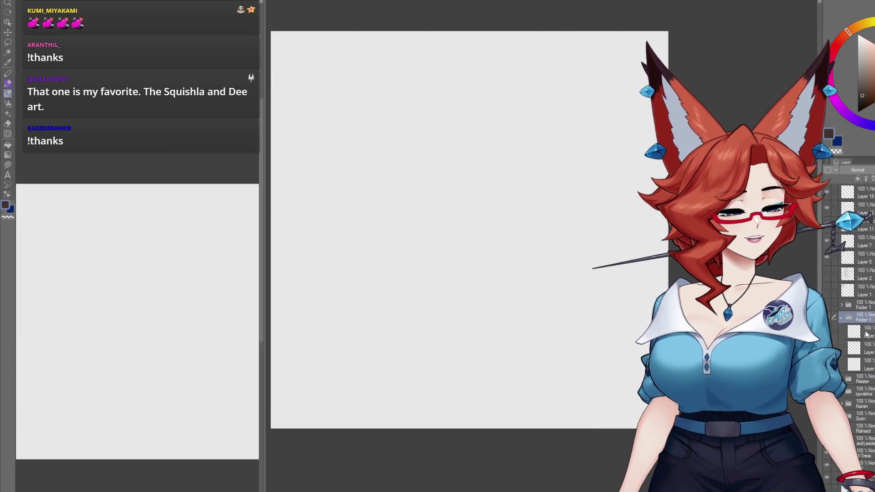